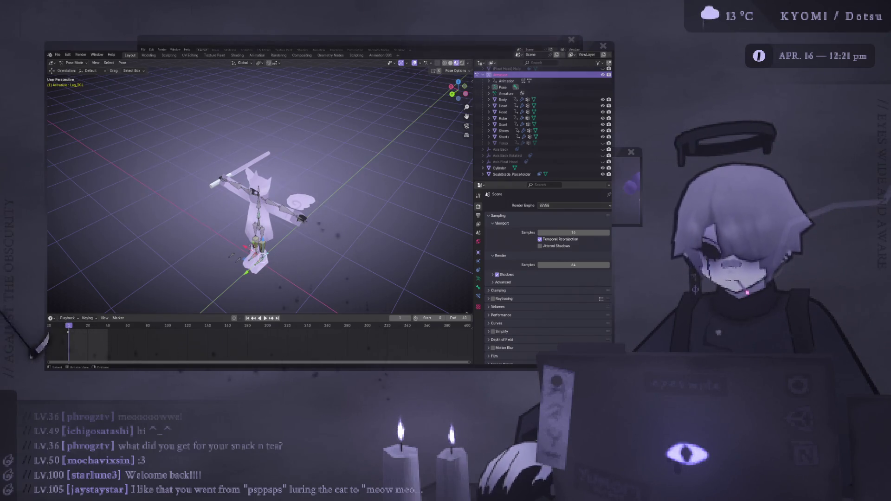
Orbit and zoom around the rig to inspect it from lower and frontal angles
scroll(238, 198, up, 4)
mouse_move(238, 198)
middle_down()
mouse_move(237, 172)
mouse_move(269, 155)
mouse_move(235, 164)
mouse_move(263, 171)
mouse_move(199, 121)
middle_up()
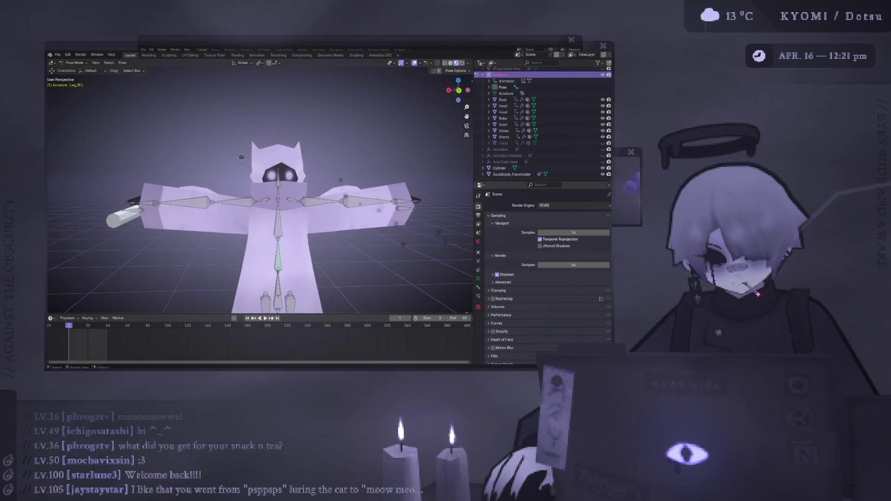
click(59, 56)
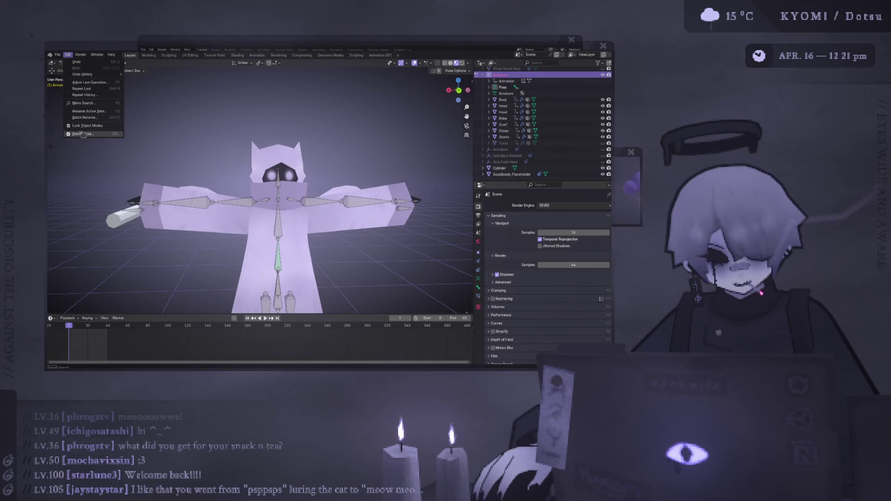
key(Escape)
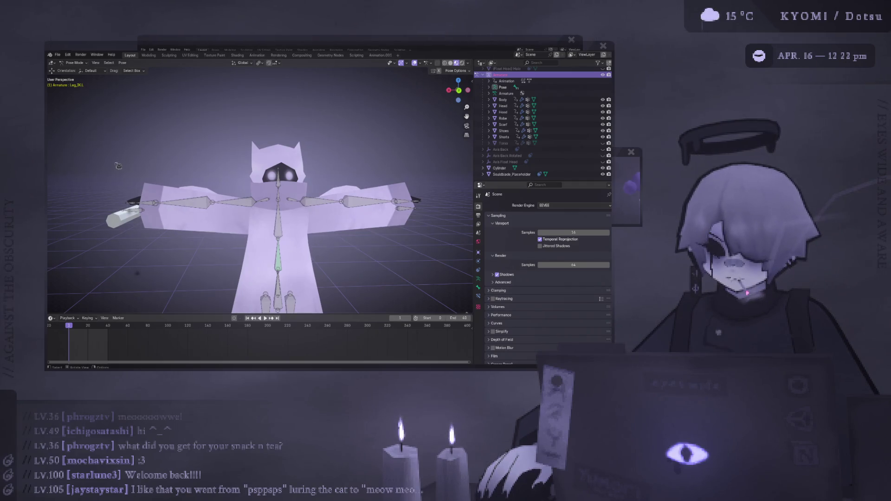
middle_drag(116, 160, 380, 211)
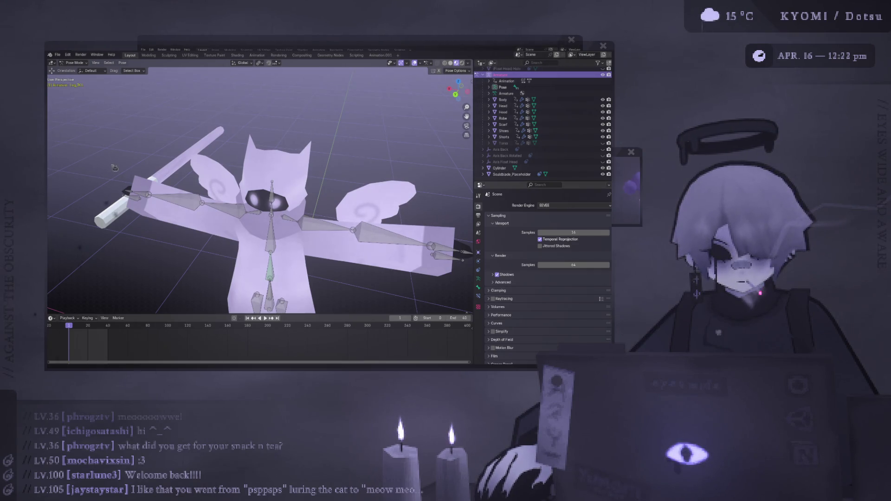
scroll(112, 179, down, 3)
middle_drag(112, 180, 123, 108)
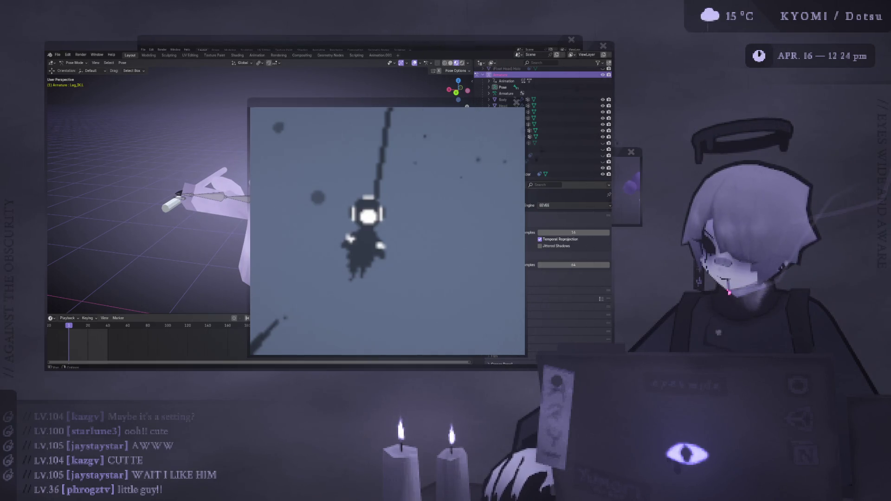
Close the render preview and save the work as wip_spirit_2.blend
key(Escape)
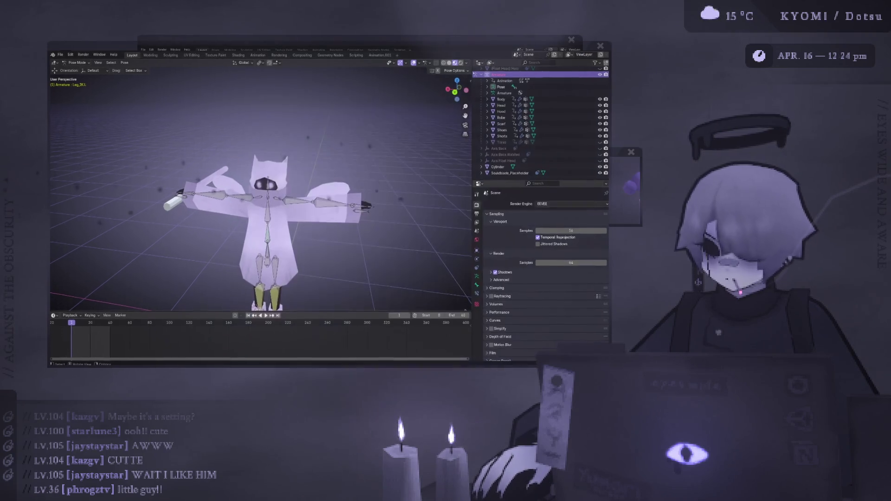
mouse_move(224, 168)
middle_down()
mouse_move(187, 159)
mouse_move(299, 186)
middle_up()
key(ctrl+s)
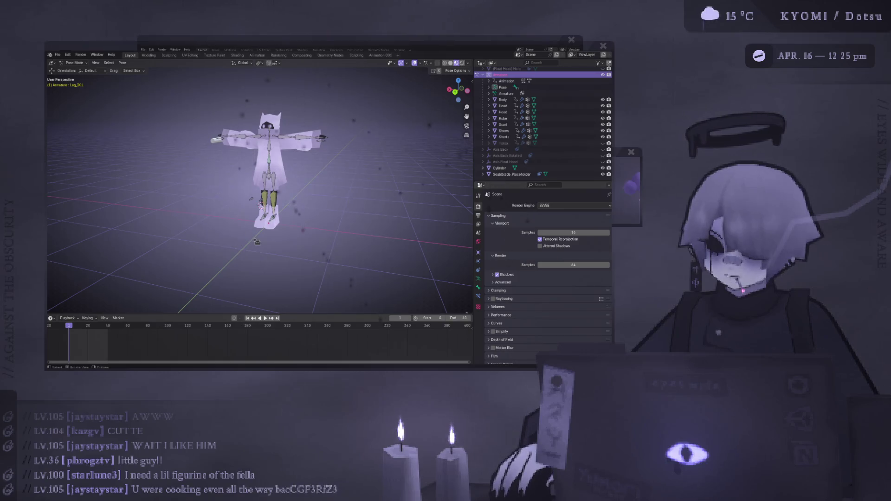
Zoom onto the legs, view them straight from behind, and begin rotating the foot bone
middle_drag(299, 185, 256, 231)
scroll(313, 261, up, 10)
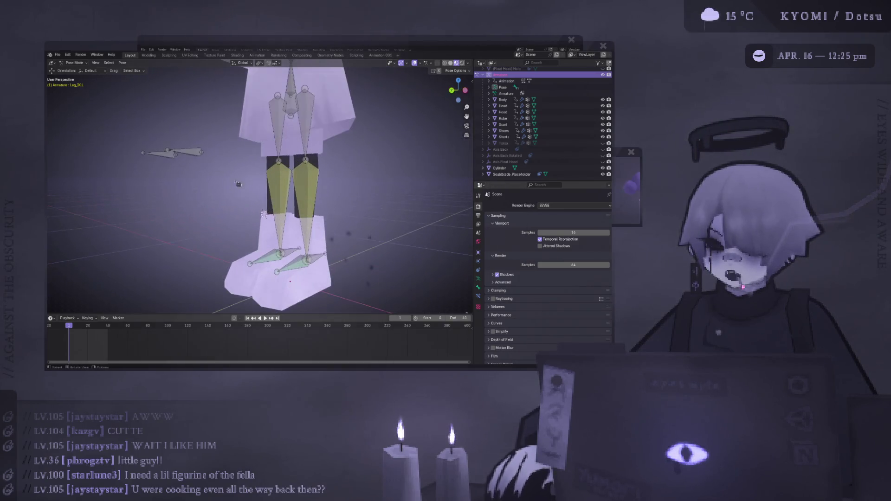
mouse_move(313, 262)
alt+middle_down()
mouse_move(267, 263)
mouse_move(320, 259)
alt+middle_up()
key(r)
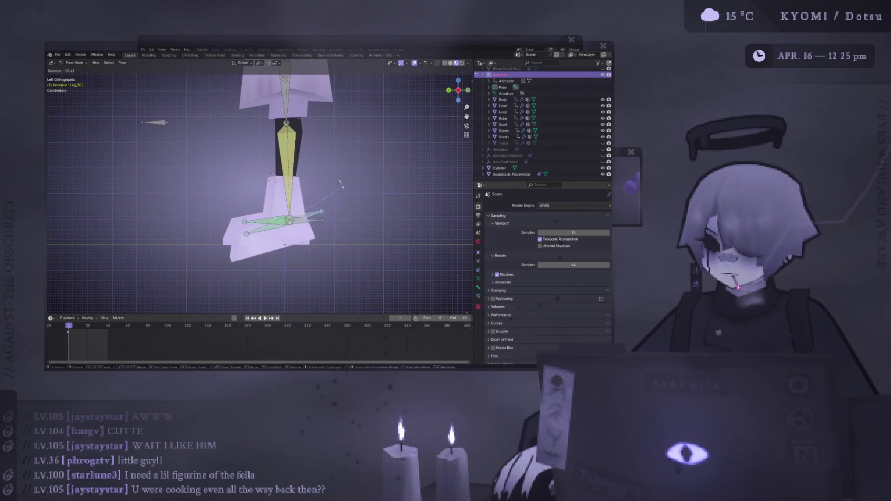
click(329, 151)
mouse_move(329, 152)
middle_down()
mouse_move(319, 222)
mouse_move(286, 236)
middle_up()
key(ctrl+z)
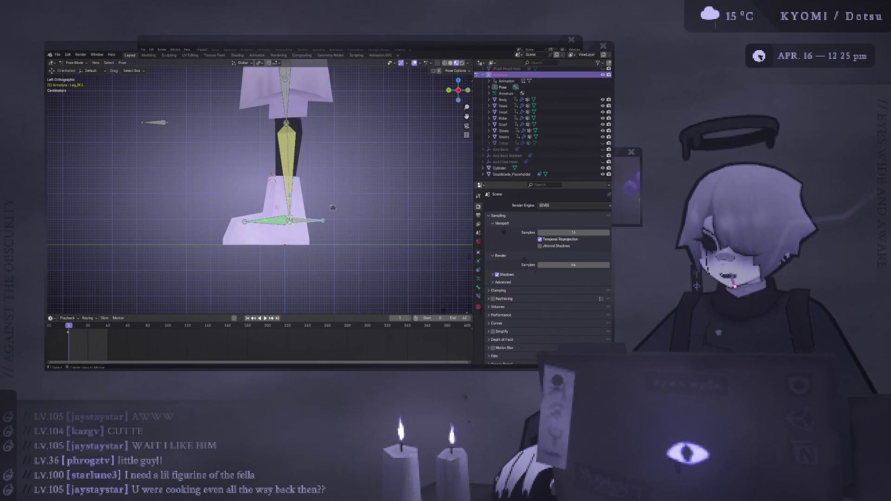
key(r)
click(329, 77)
middle_drag(329, 78, 324, 157)
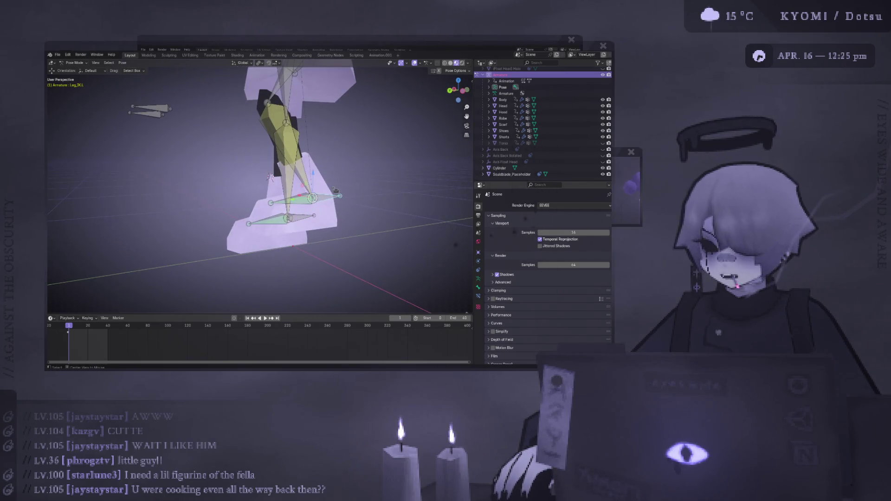
key(ctrl+KP_1)
key(ctrl+KP_3)
key(Left)
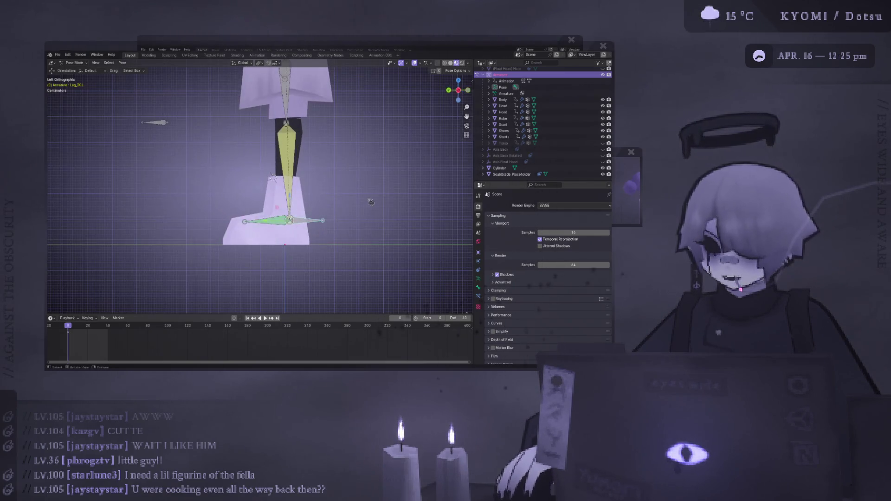
key(g)
click(370, 119)
key(g)
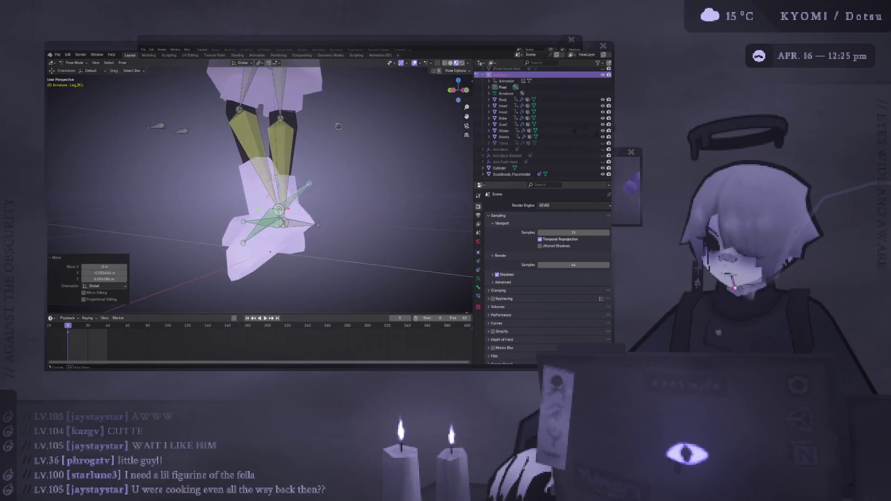
key(alt+g)
key(ctrl+KP_1)
key(ctrl+KP_3)
key(r)
click(357, 126)
key(g)
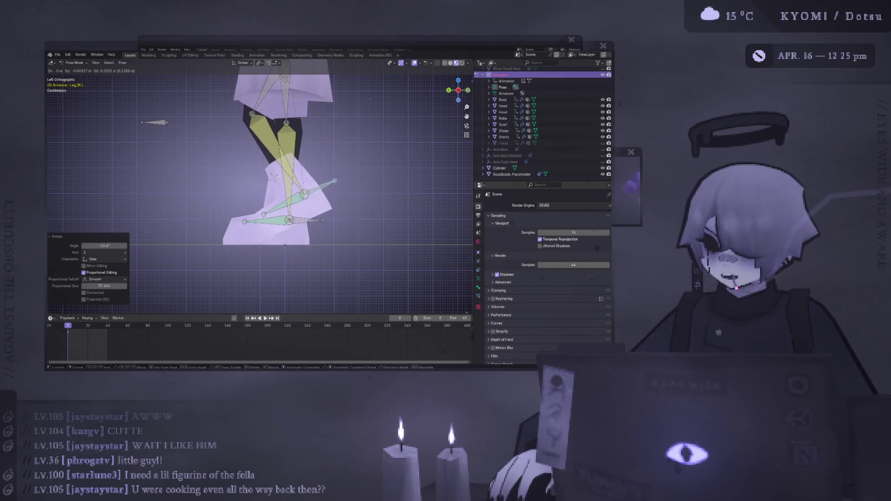
click(367, 144)
middle_drag(367, 144, 372, 162)
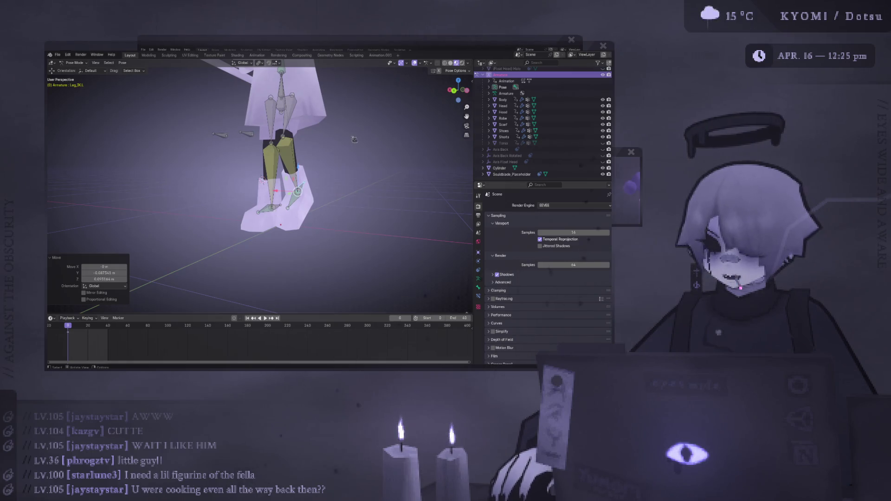
scroll(319, 159, up, 3)
alt+middle_drag(319, 158, 285, 199)
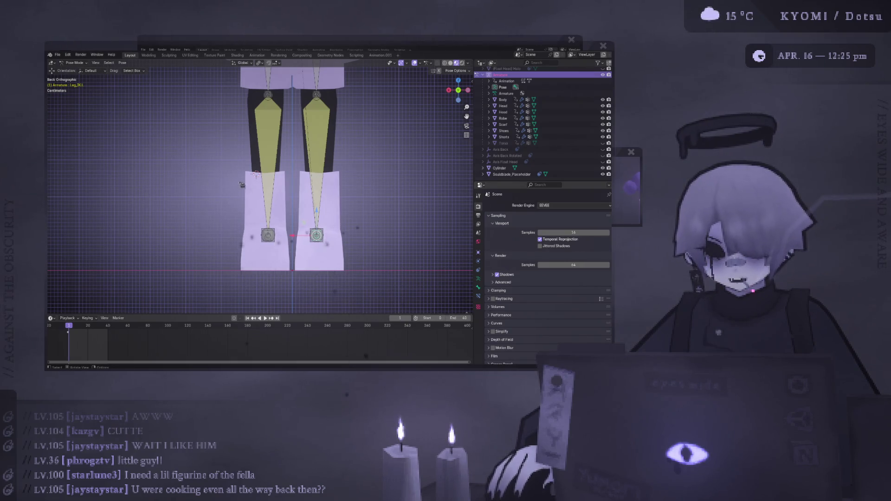
middle_drag(339, 211, 287, 235)
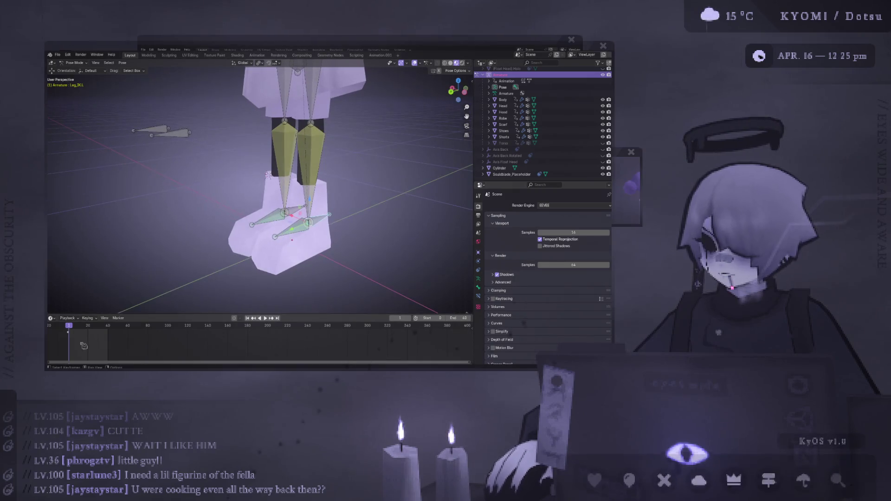
key(space)
key(Escape)
mouse_move(297, 176)
middle_down()
mouse_move(317, 163)
mouse_move(392, 154)
mouse_move(325, 153)
middle_up()
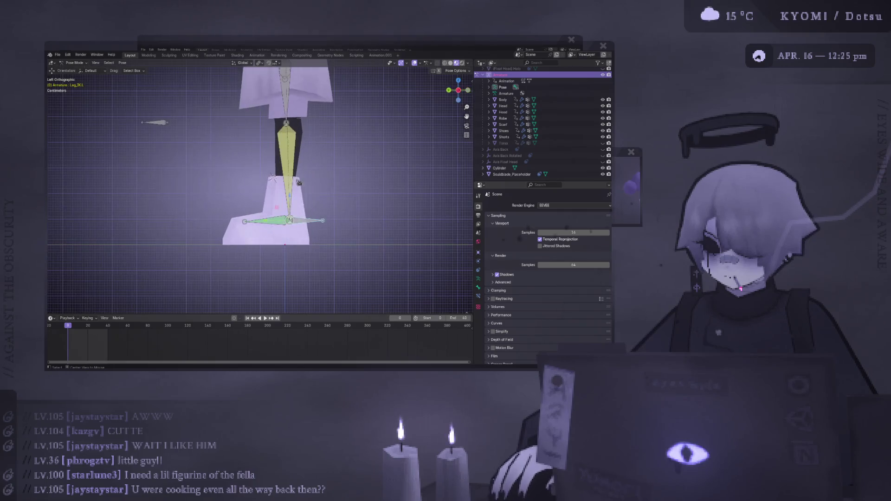
key(g)
click(316, 121)
key(r)
key(Escape)
key(g)
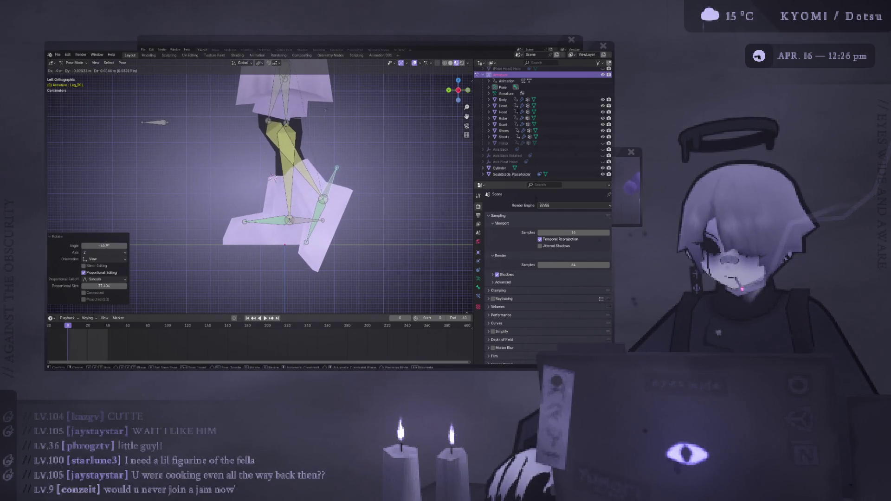
click(332, 96)
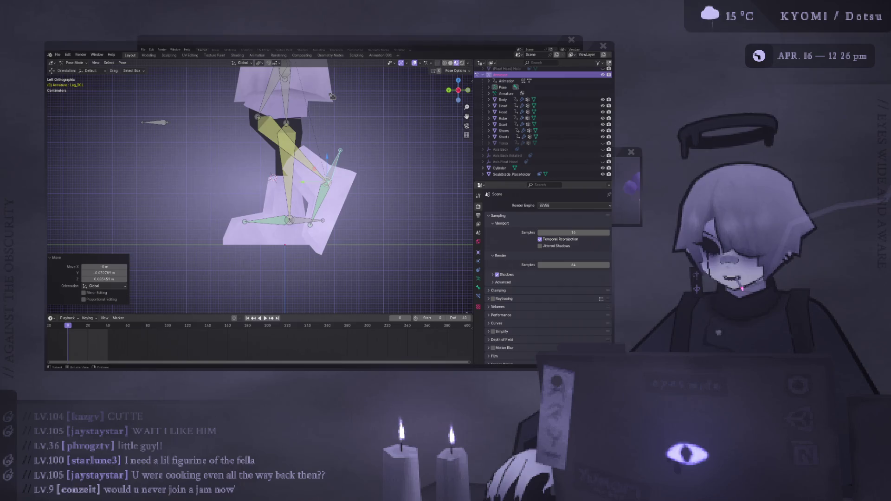
key(g)
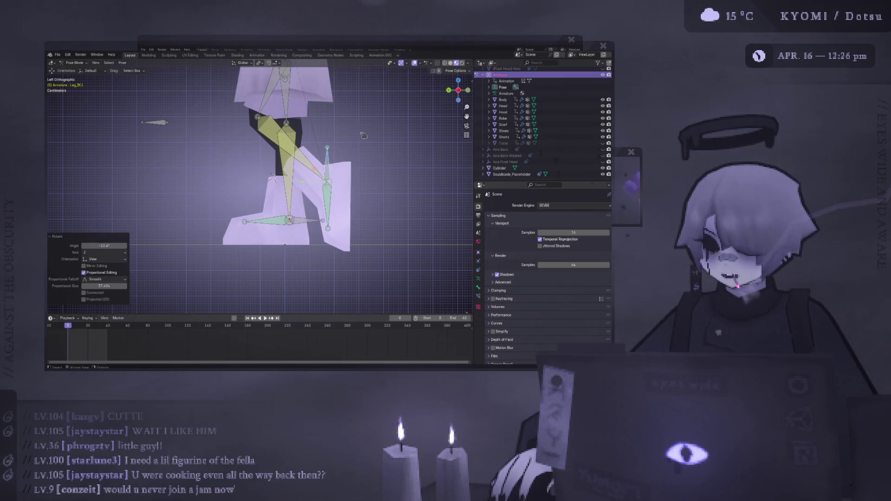
click(367, 104)
middle_drag(367, 104, 310, 134)
key(ctrl+z)
key(ctrl+z)
Jump back to frame 0 and zoom out to see the whole rig from above
key(Left)
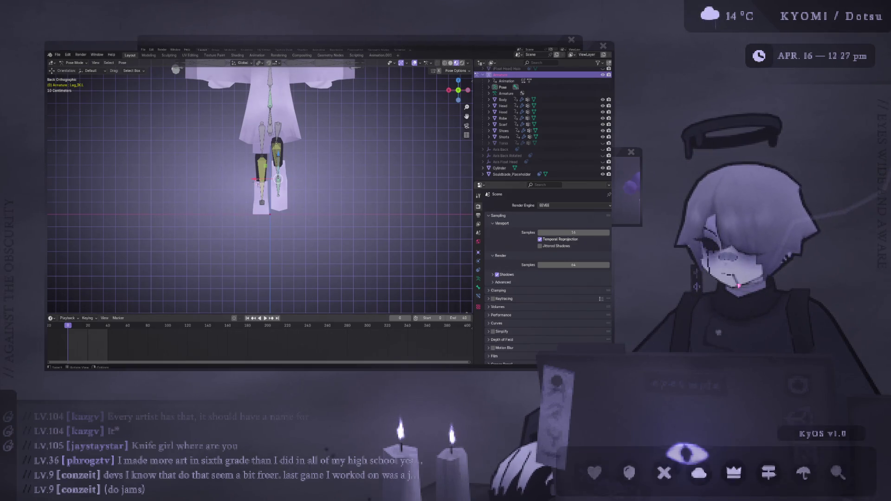
scroll(259, 190, down, 2)
mouse_move(218, 195)
middle_down()
mouse_move(247, 219)
mouse_move(279, 223)
mouse_move(255, 218)
middle_up()
Set the viewport shading Compositor option to Always and switch to the Compositing workspace
key(KP_1)
key(ctrl+KP_3)
click(468, 63)
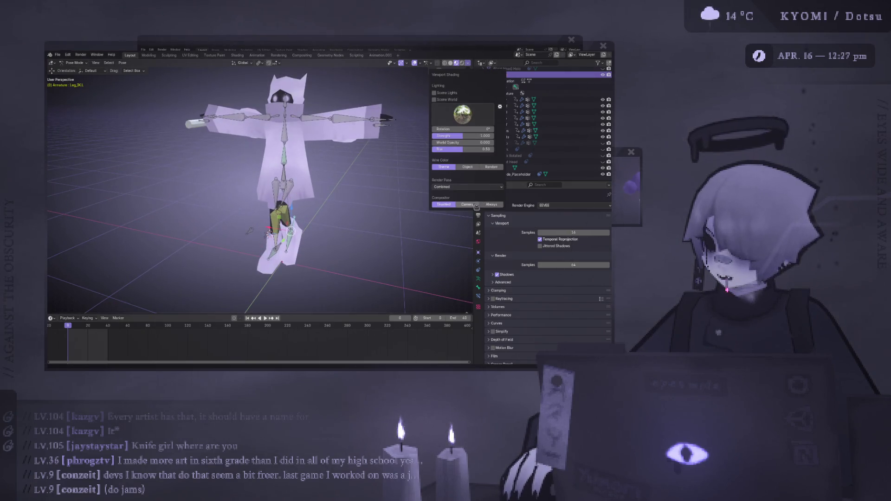
click(491, 205)
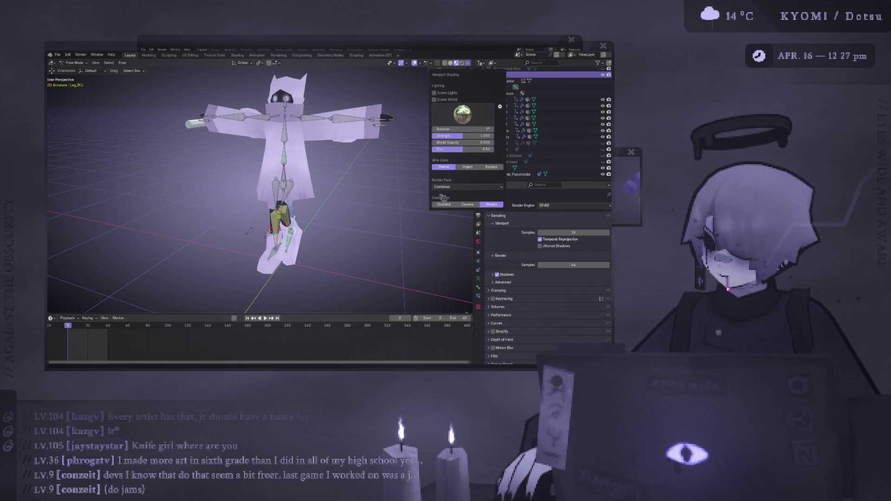
click(302, 55)
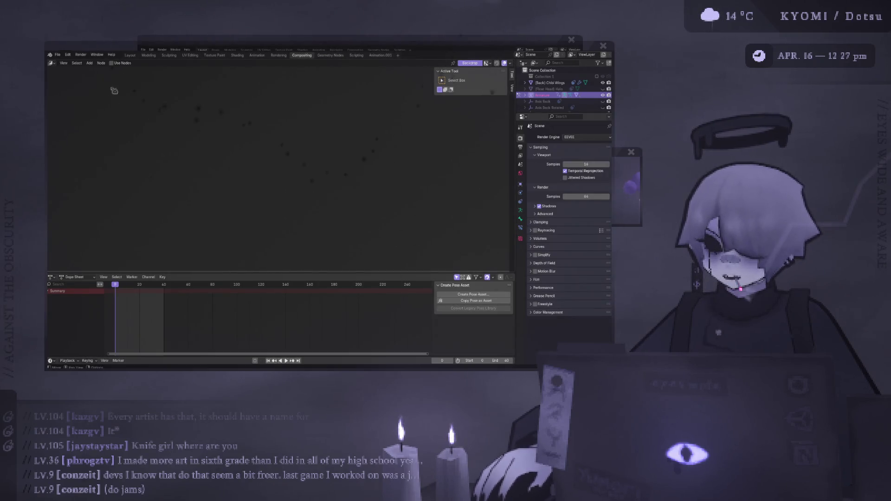
Enable Use Nodes, link a Pixelate filter between Render Layers and Composite, and return to Layout
click(111, 63)
right_click(262, 158)
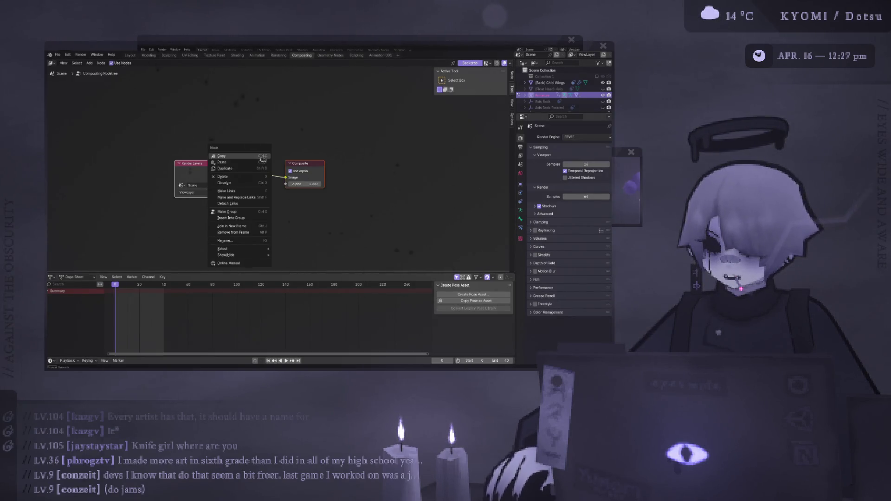
click(89, 63)
mouse_move(100, 90)
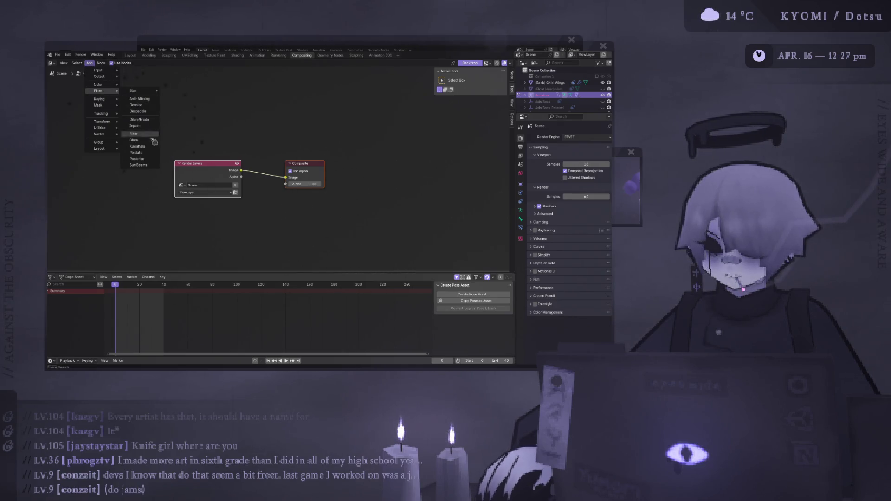
click(137, 152)
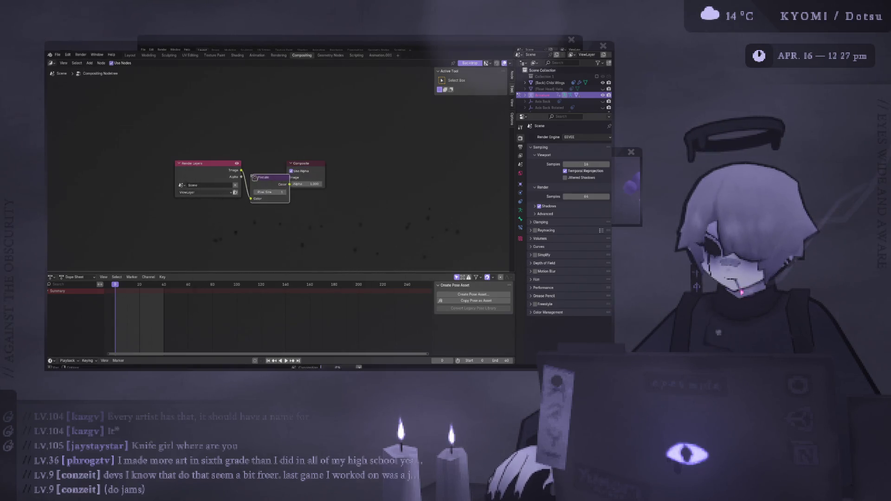
click(255, 178)
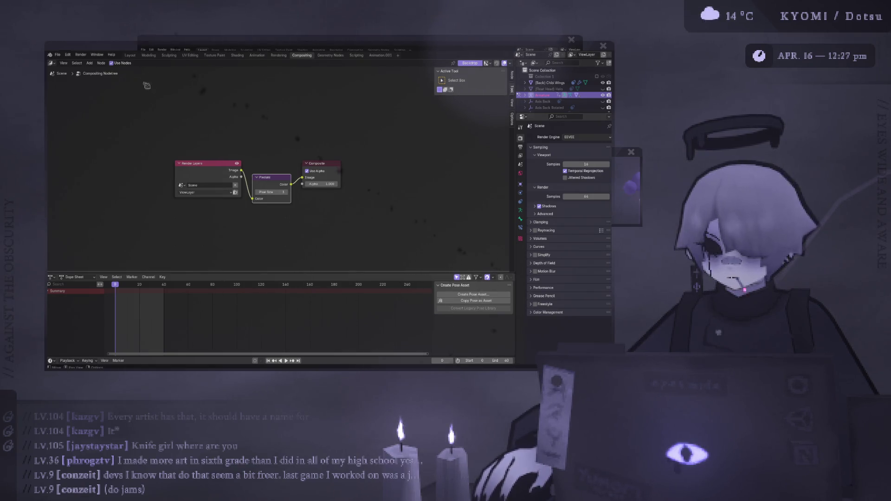
click(130, 55)
mouse_move(260, 194)
middle_down()
mouse_move(238, 175)
mouse_move(297, 182)
middle_up()
From the back view, rotate the leg bone into a bent pose
scroll(297, 182, down, 3)
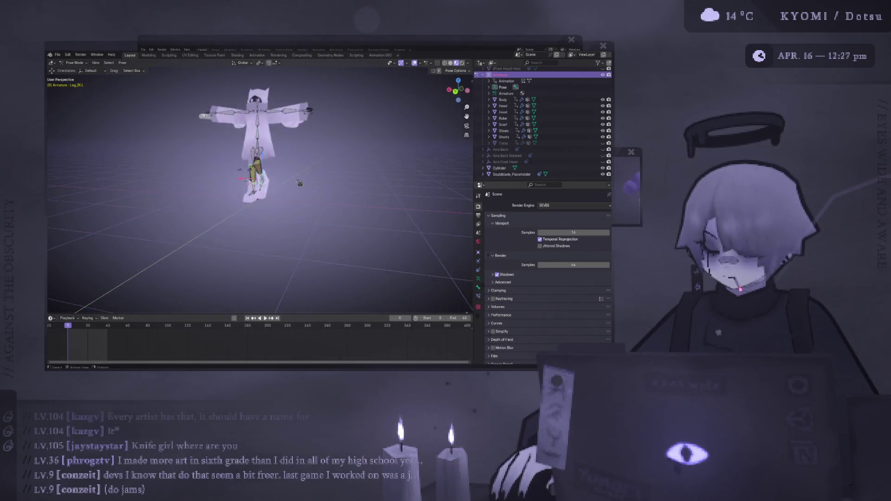
scroll(297, 190, up, 5)
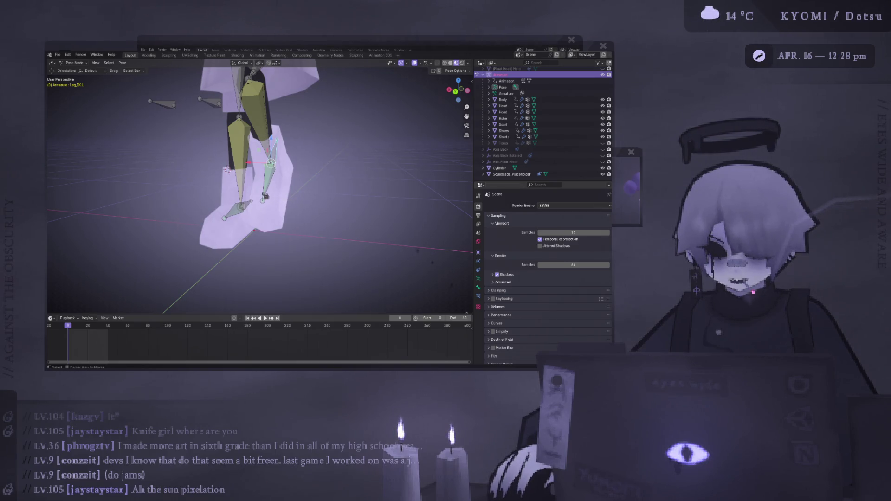
key(ctrl+KP_1)
key(r)
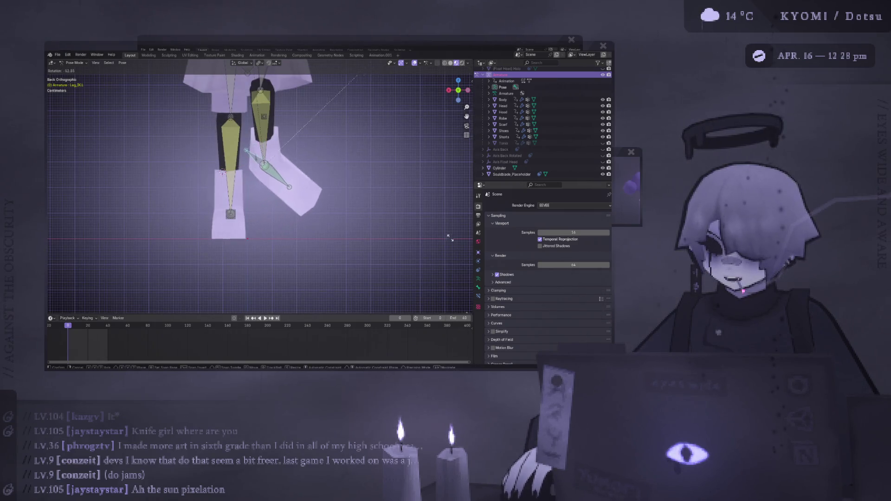
click(358, 163)
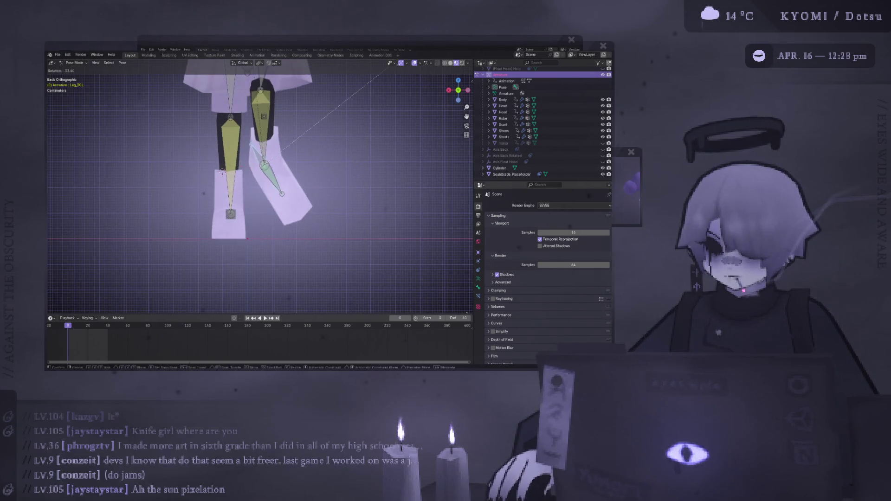
click(352, 164)
Rotate the leg bone further, select another leg bone, and switch to the Compositing workspace
middle_drag(352, 163, 261, 153)
key(ctrl+KP_1)
key(r)
click(209, 185)
mouse_move(208, 186)
middle_down()
mouse_move(148, 230)
mouse_move(209, 219)
middle_up()
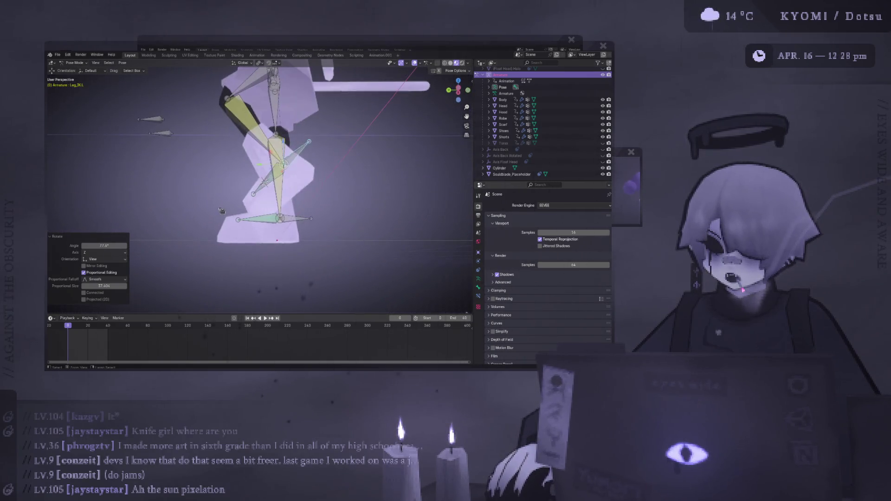
click(260, 195)
mouse_move(260, 194)
middle_down()
mouse_move(298, 226)
mouse_move(283, 209)
middle_up()
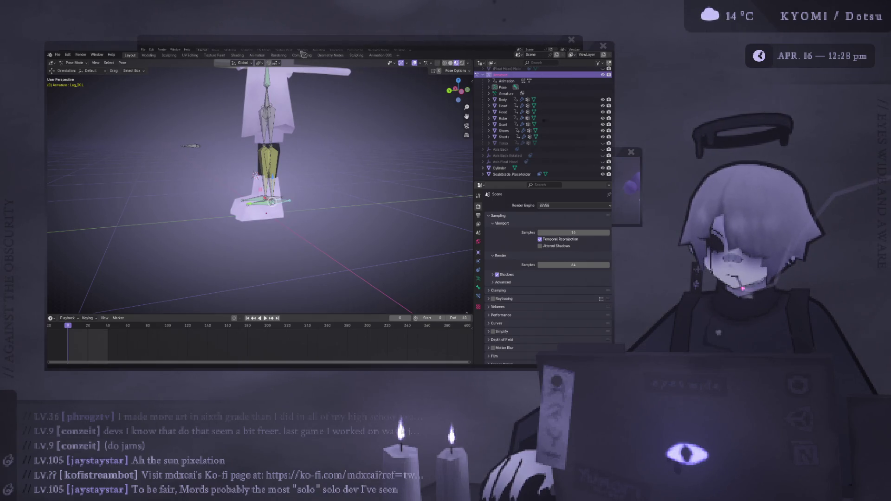
click(302, 55)
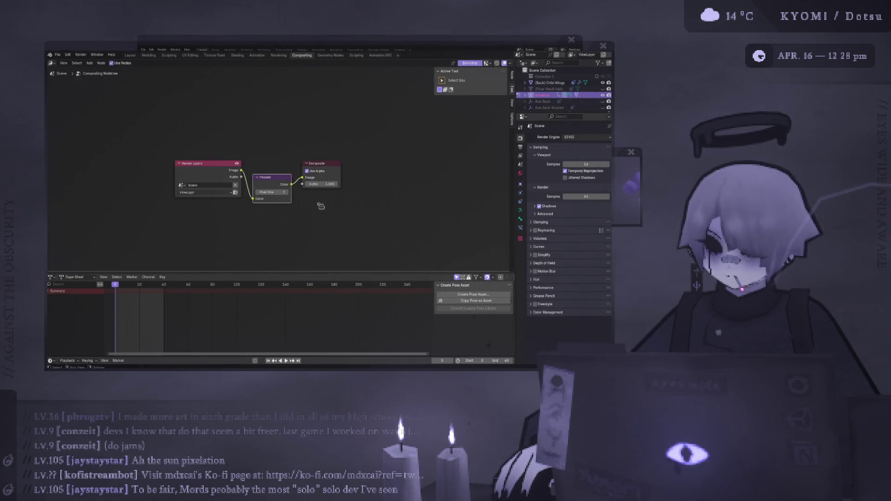
Return to Layout, orbit close to the posed legs, and save the blend file
click(129, 56)
mouse_move(243, 118)
middle_down()
mouse_move(336, 158)
mouse_move(324, 132)
mouse_move(380, 69)
middle_up()
key(ctrl+s)
scroll(324, 131, down, 3)
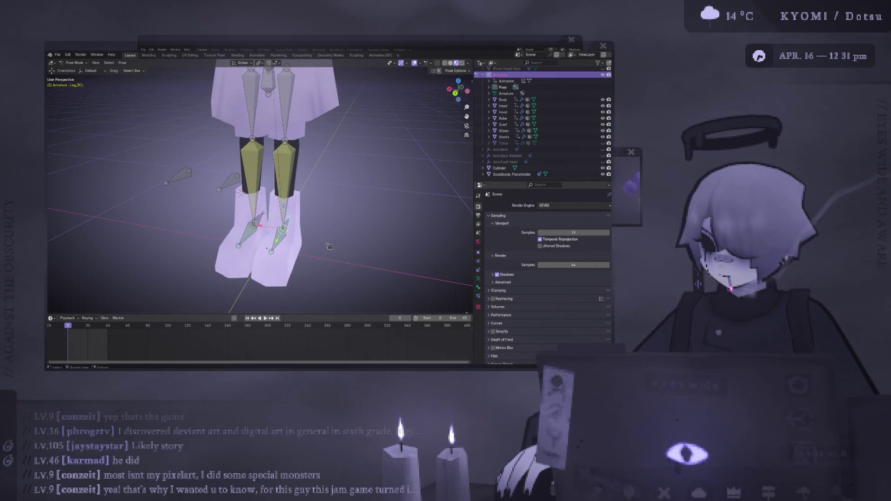
scroll(321, 245, down, 2)
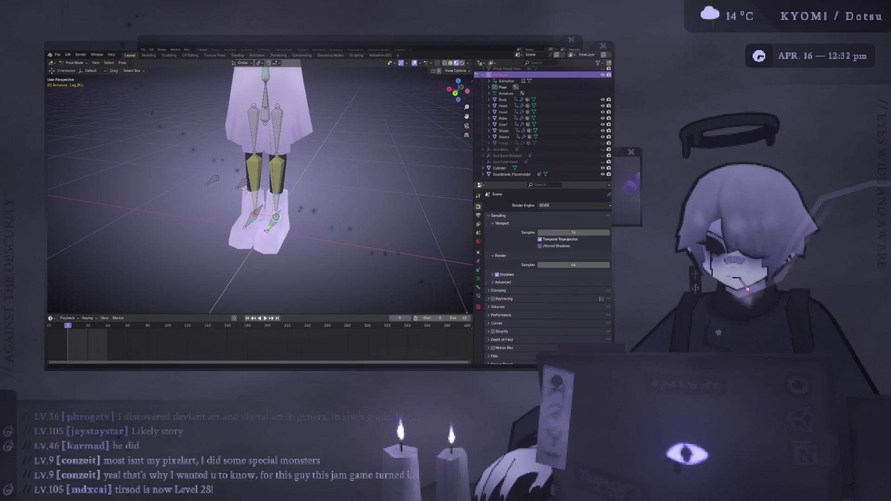
scroll(223, 134, down, 5)
View the character from behind, hide the viewport overlays, zoom in, and save the .blend file
mouse_move(223, 135)
middle_down()
mouse_move(223, 142)
mouse_move(418, 70)
middle_up()
key(ctrl+s)
click(415, 63)
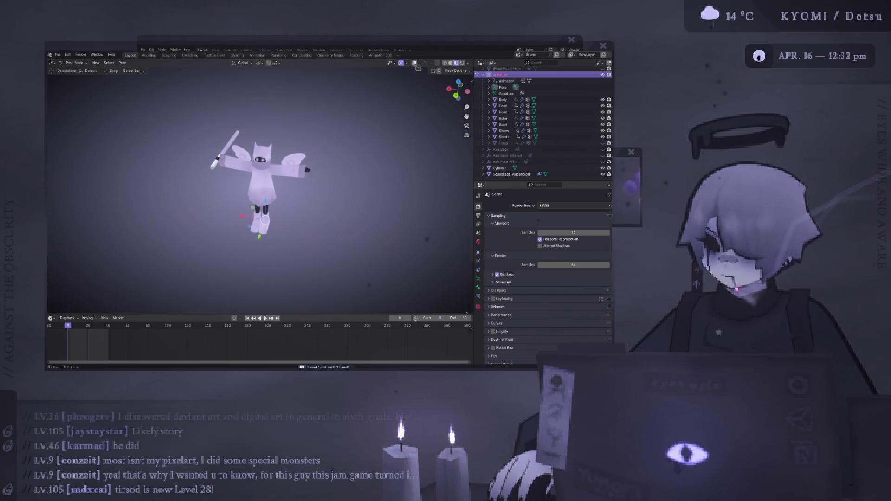
scroll(269, 249, up, 3)
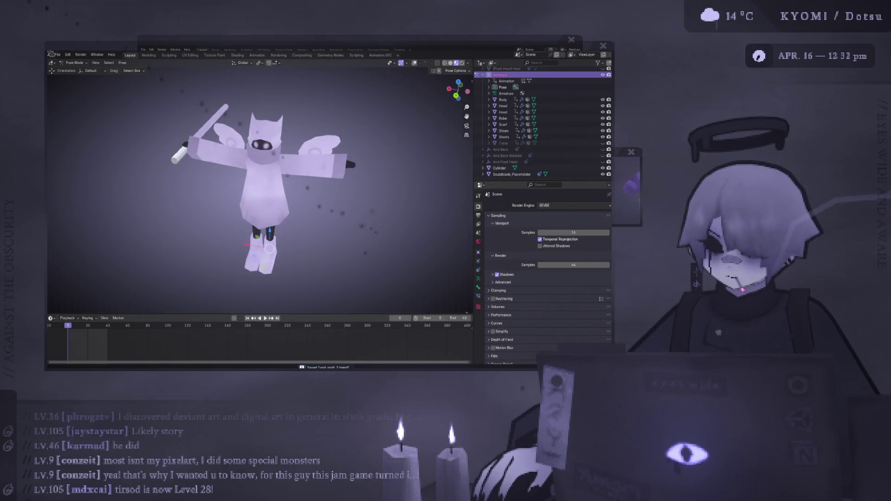
click(57, 54)
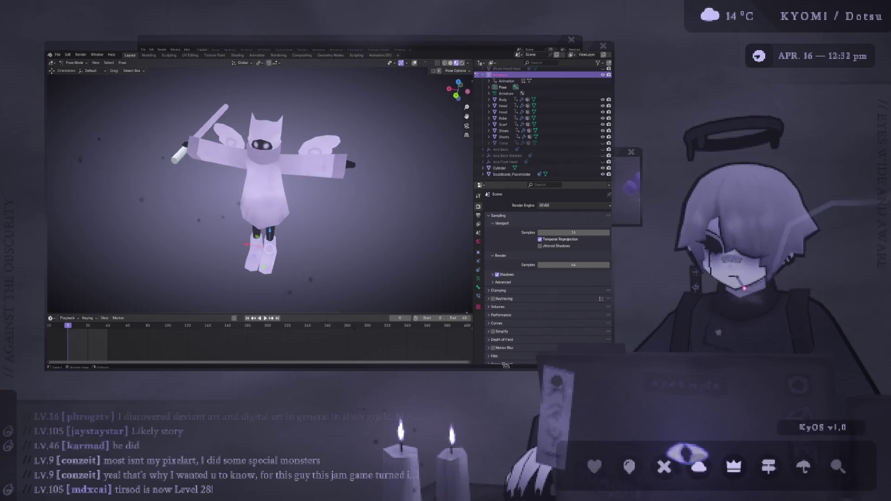
key(ctrl+s)
click(57, 55)
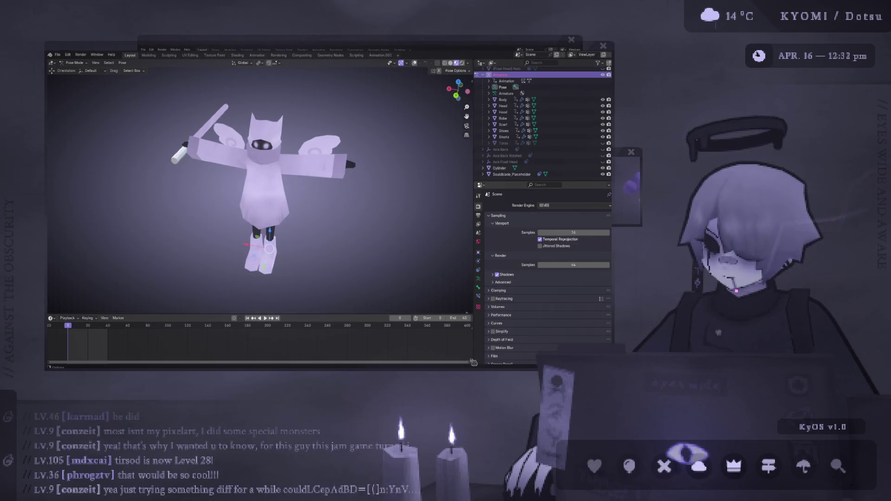
key(ctrl+s)
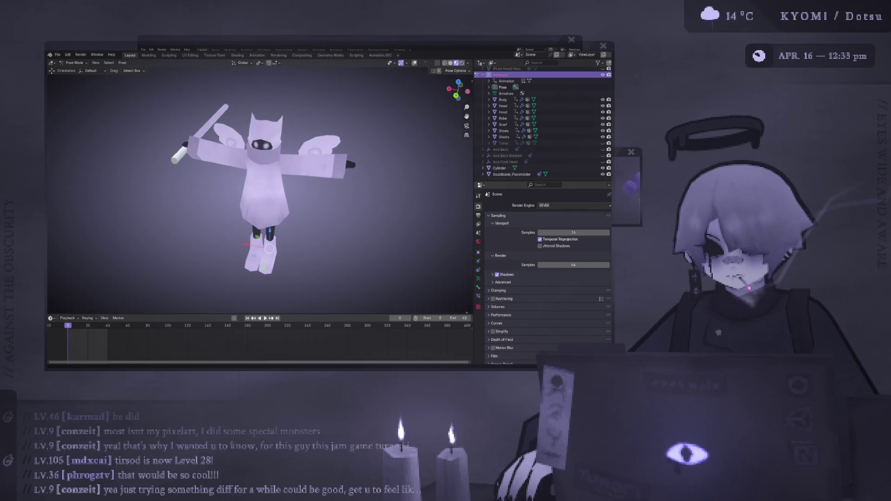
Enter Edit Mode to inspect the armature's rest bones from several sides, then return to Pose Mode
middle_drag(301, 195, 327, 173)
key(KP_1)
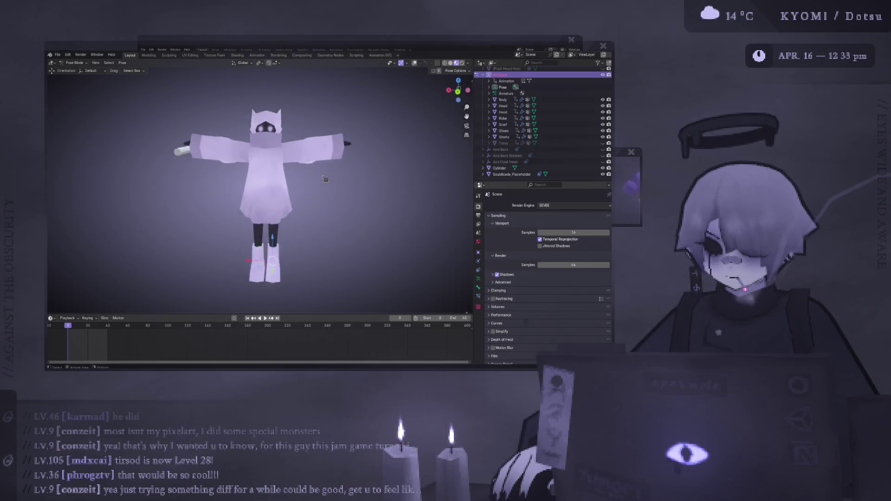
key(Tab)
middle_drag(275, 184, 216, 196)
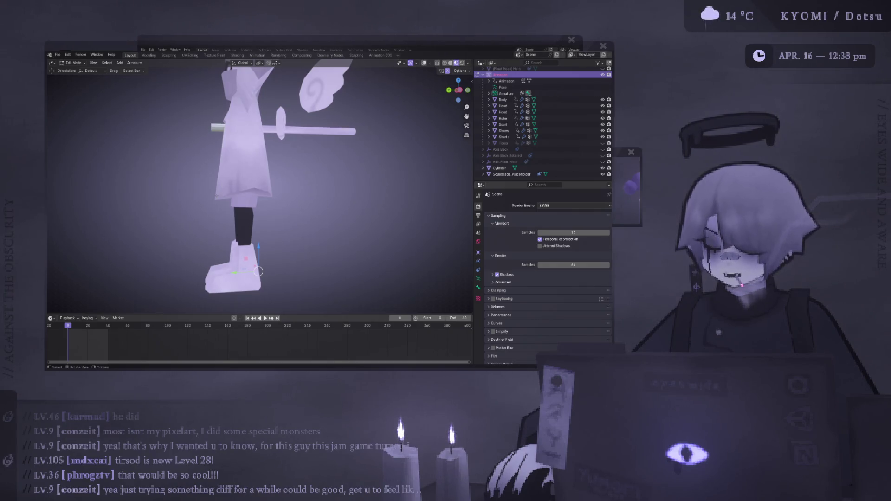
mouse_move(216, 195)
middle_down()
mouse_move(332, 191)
mouse_move(210, 161)
middle_up()
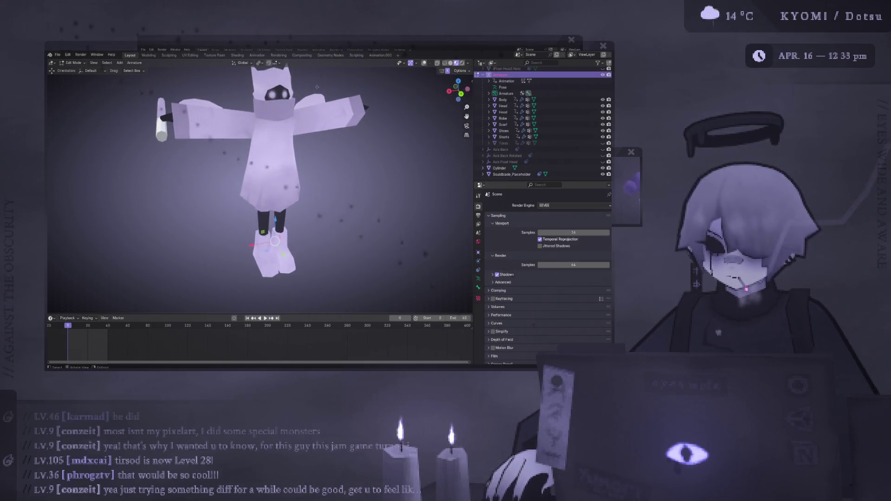
key(ctrl+Tab)
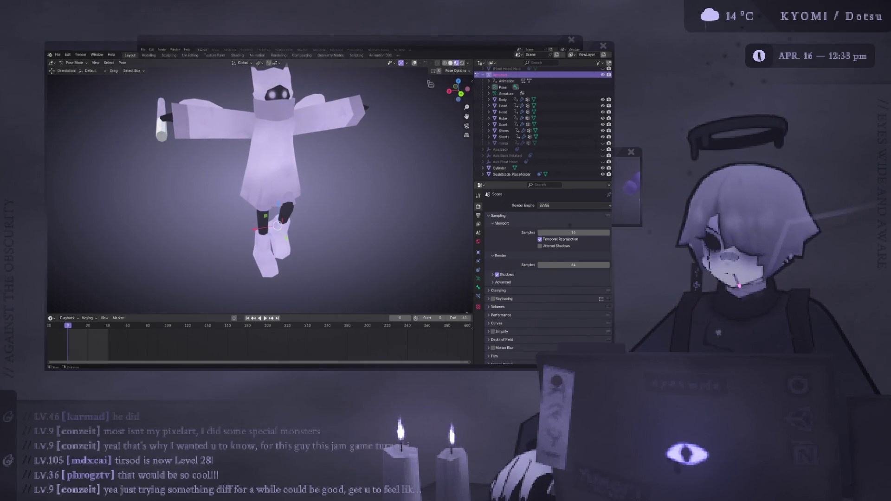
Orbit and pan close onto the posed character and open the interaction mode dropdown
click(450, 62)
middle_drag(351, 158, 301, 253)
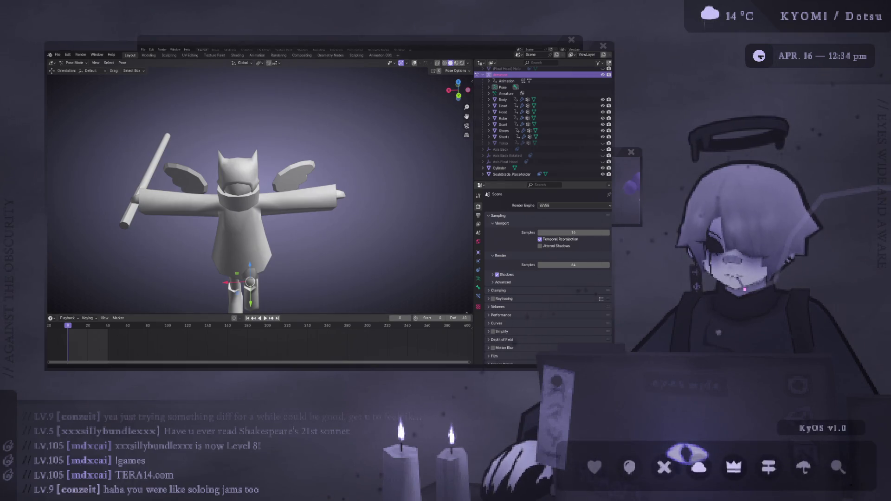
scroll(181, 289, down, 3)
middle_drag(190, 279, 181, 289)
scroll(374, 161, up, 1)
mouse_move(312, 162)
shift+middle_down()
mouse_move(374, 161)
mouse_move(115, 93)
shift+middle_up()
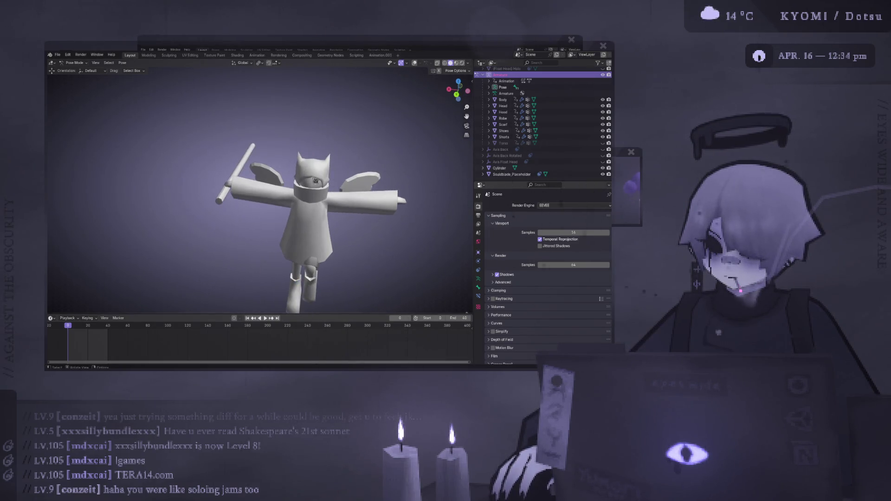
click(74, 63)
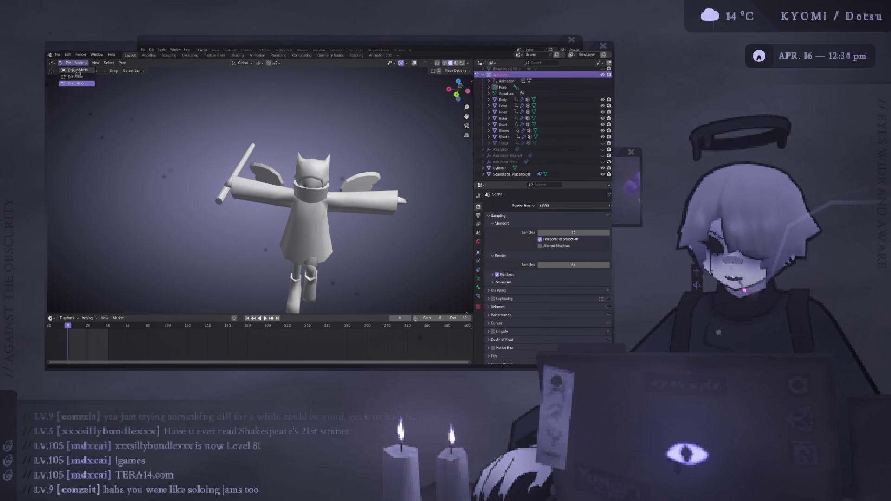
Switch to Object Mode and select the Hood mesh on the character's head
click(74, 71)
shift+middle_drag(296, 151, 248, 150)
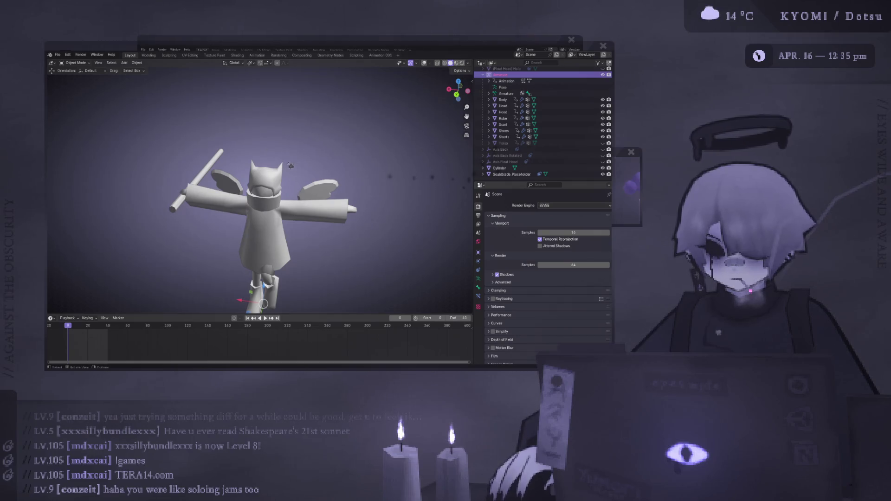
click(277, 175)
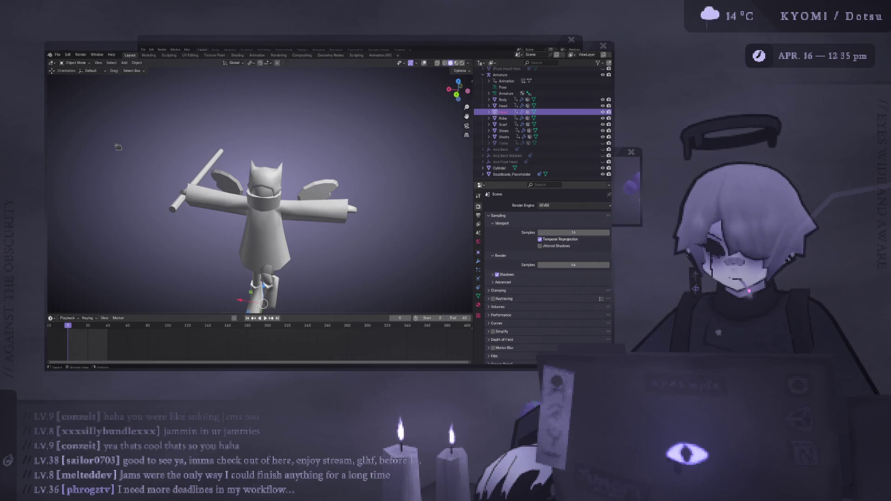
scroll(118, 147, up, 3)
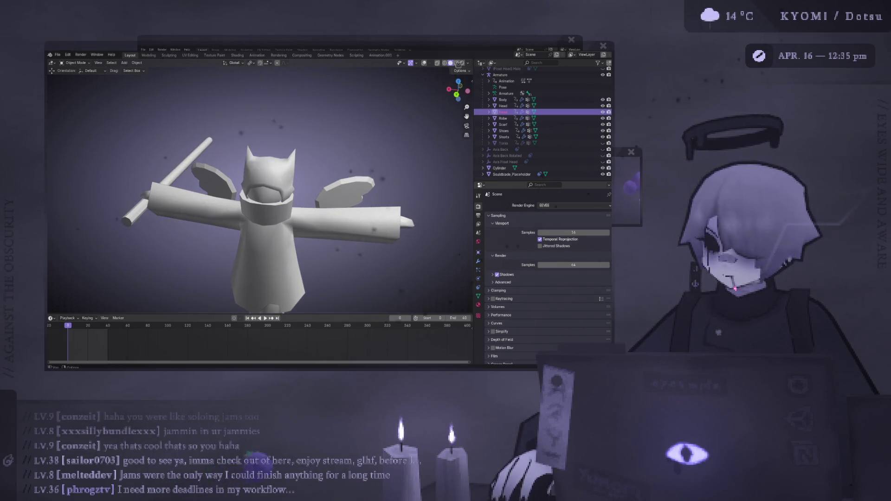
Turn the viewport overlays back on and add the Head mesh to the selection
key(shift+alt+z)
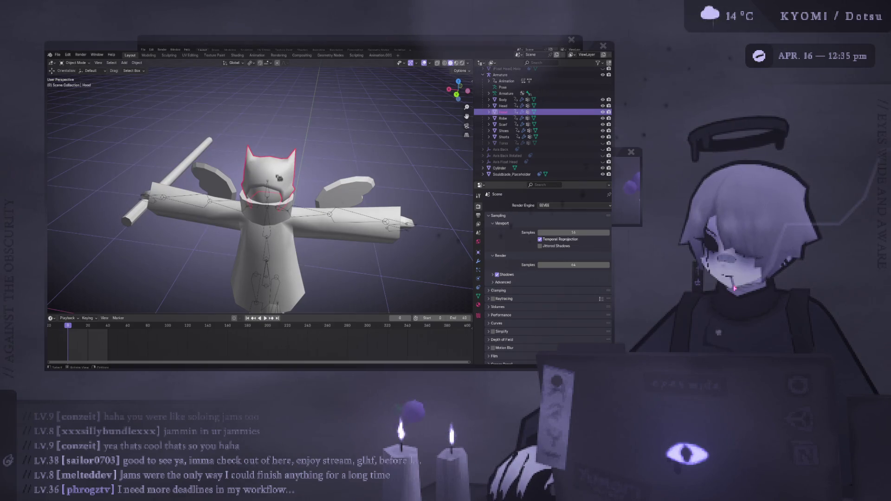
shift+click(283, 180)
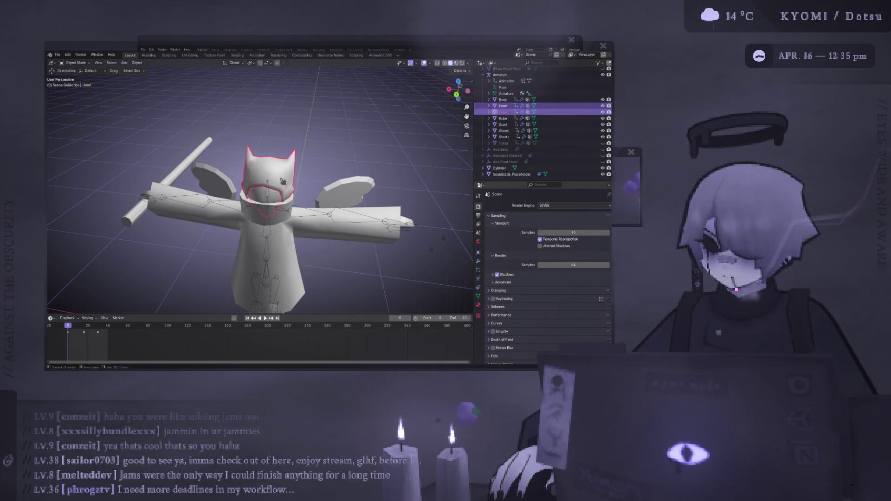
middle_drag(282, 180, 304, 161)
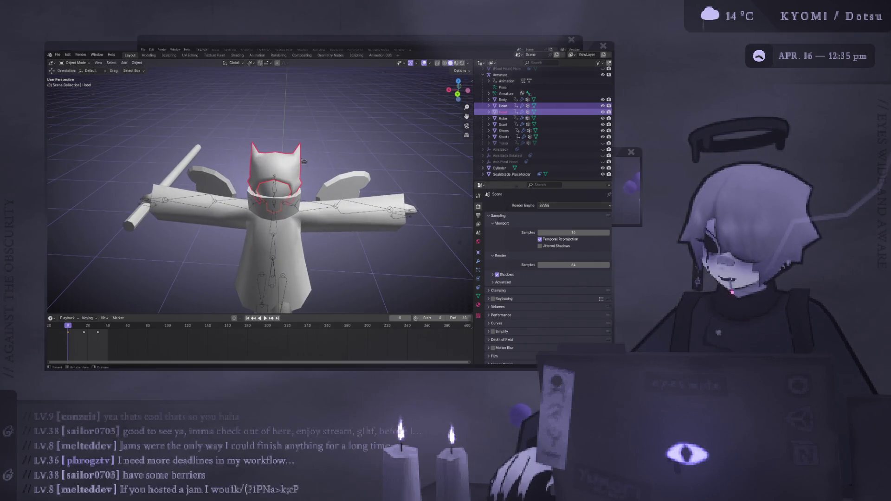
Briefly hide and reshow the Hood, select only Head in the Outliner, and open the Add menu
click(606, 112)
click(605, 113)
click(606, 112)
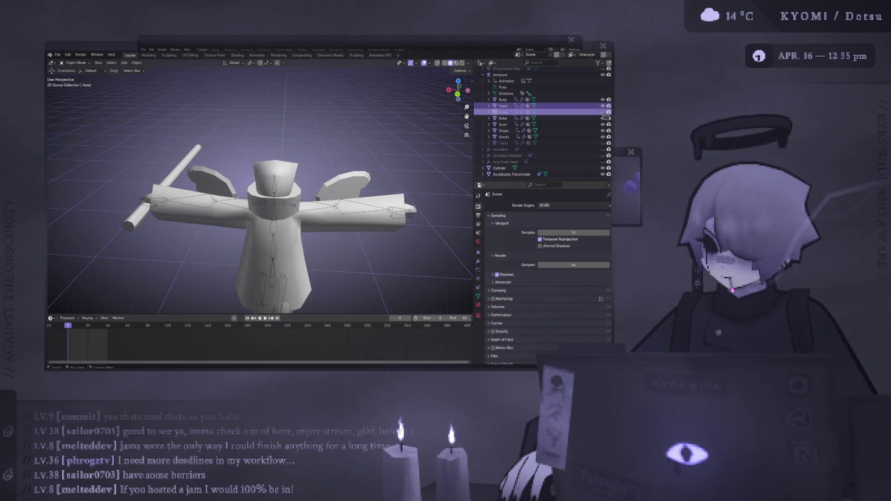
click(603, 112)
click(574, 106)
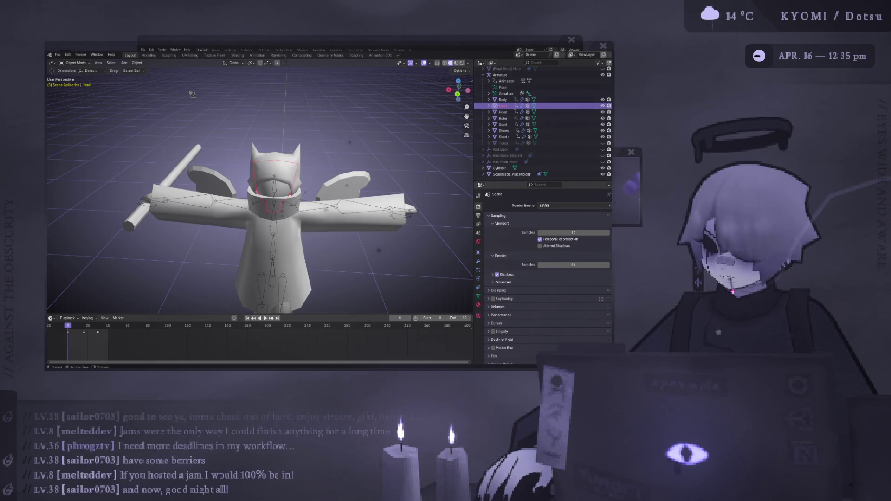
click(124, 63)
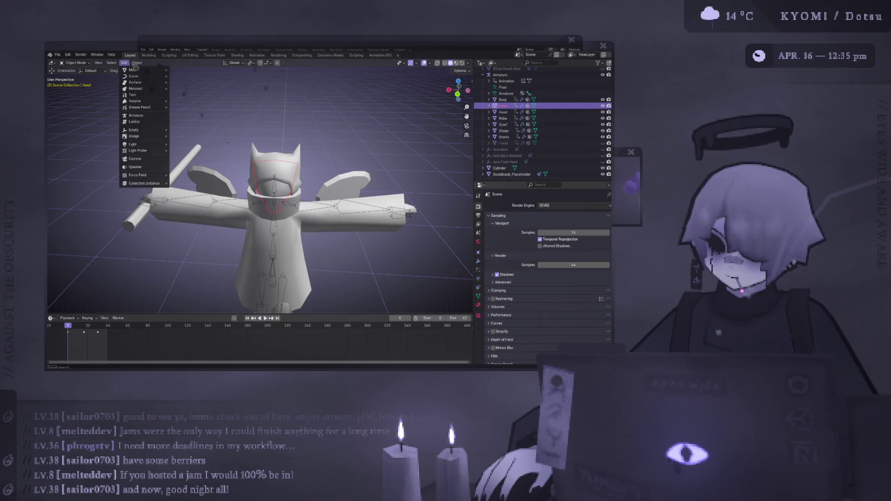
Add a cube to the scene, then undo it so the stray cube is removed
mouse_move(133, 70)
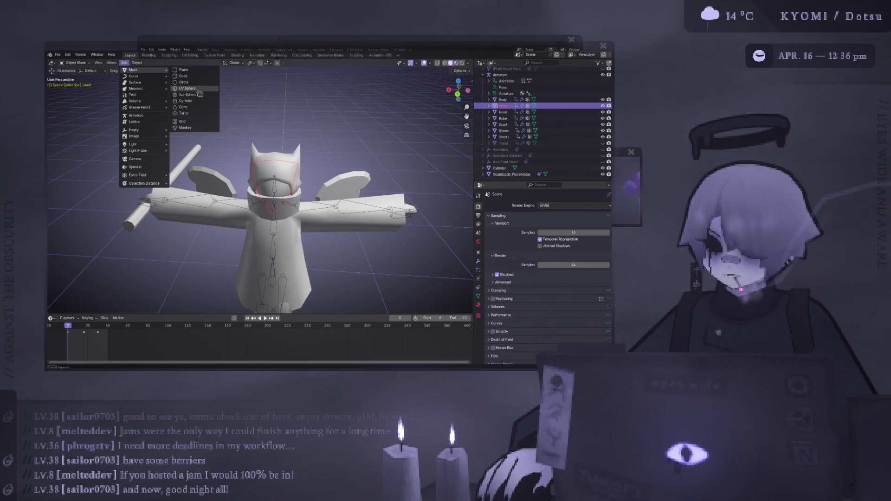
click(200, 76)
scroll(316, 148, down, 3)
middle_drag(316, 149, 320, 145)
key(ctrl+z)
Select the Head object, enter Edit Mode and frame the view on it
click(503, 107)
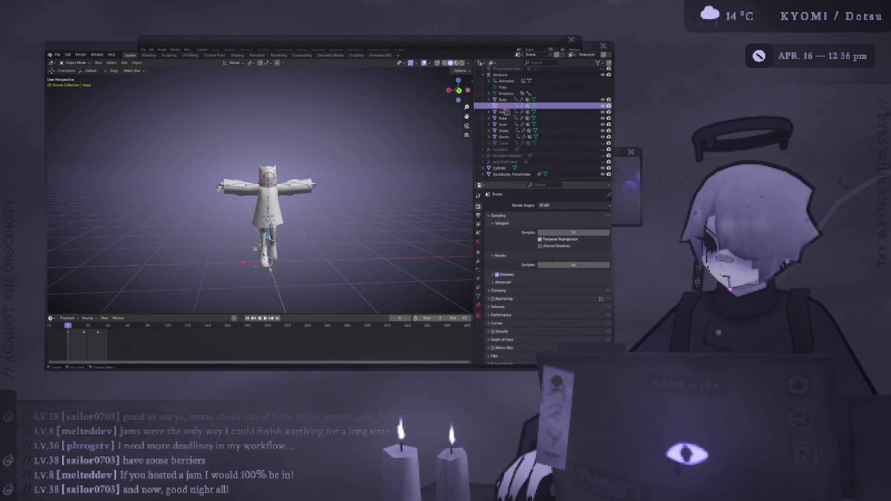
key(Tab)
key(KP_Decimal)
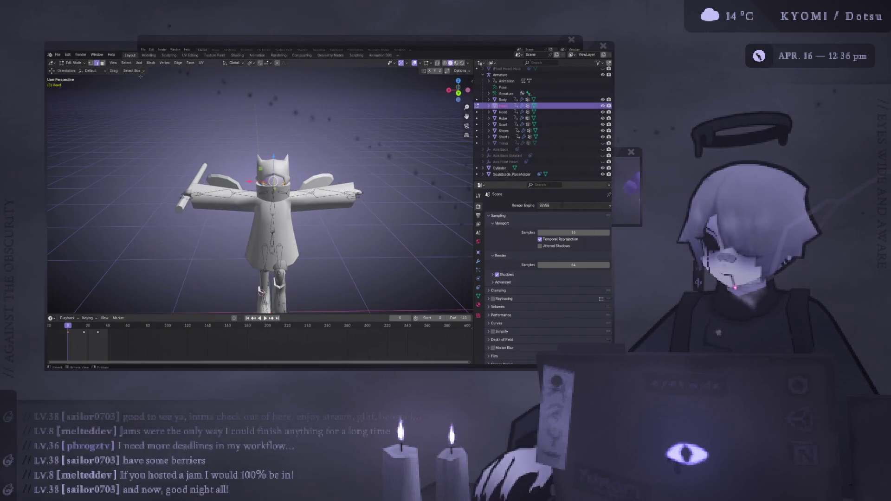
click(139, 63)
click(147, 76)
key(s)
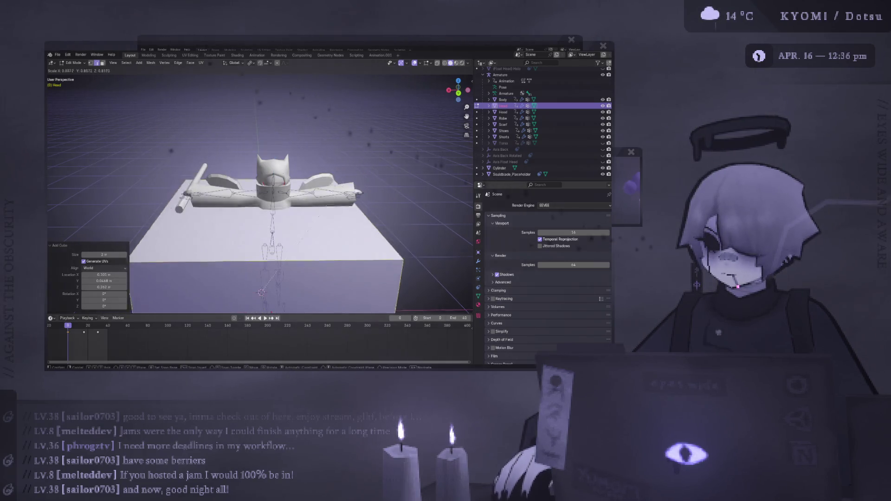
key(Escape)
key(ctrl+KP_1)
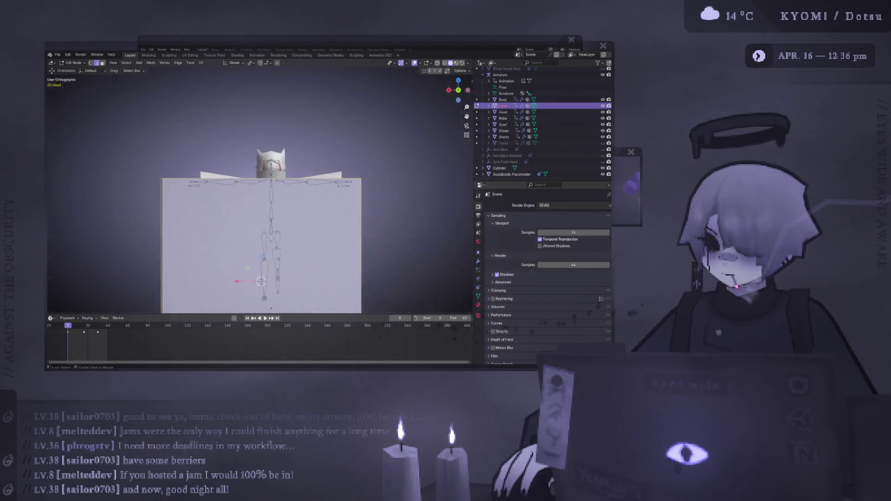
key(ctrl+z)
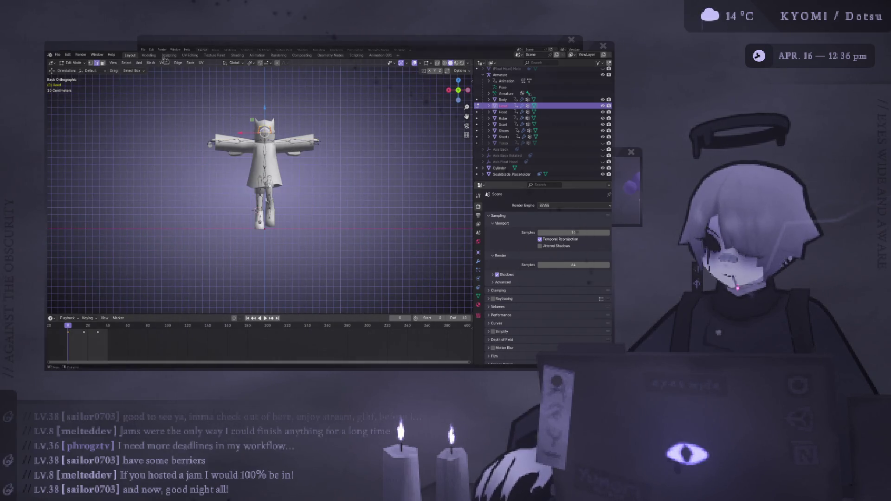
key(Tab)
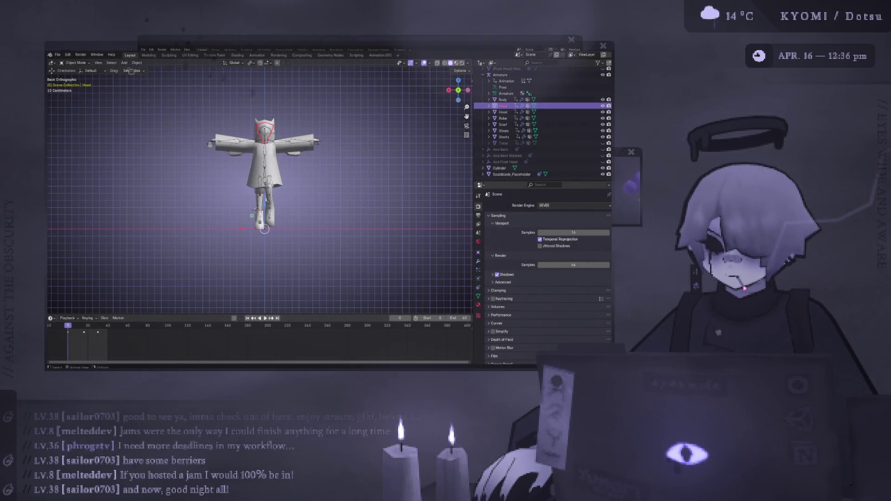
Snap the 3D cursor back to the world origin
click(137, 63)
mouse_move(148, 77)
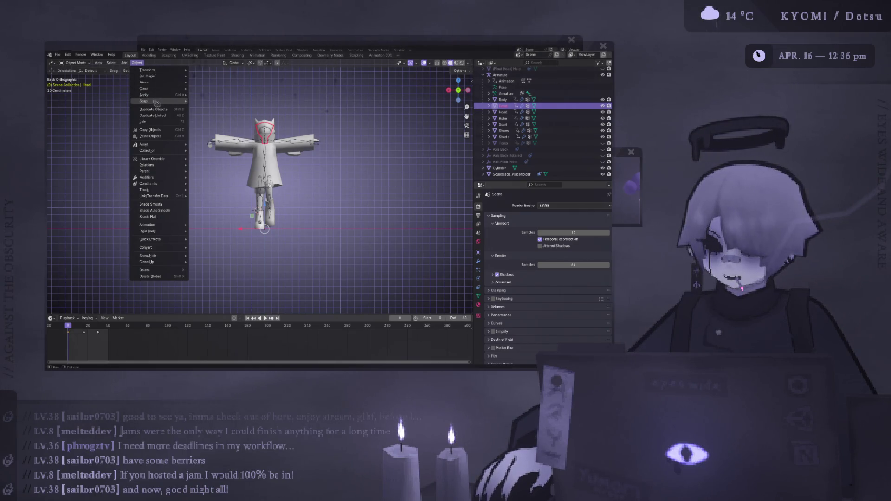
mouse_move(162, 101)
click(243, 138)
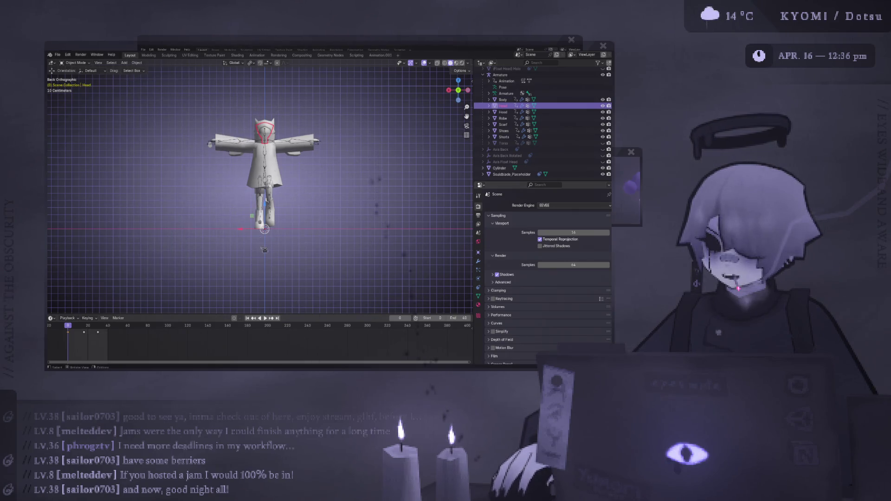
Add a cube inside the Head mesh, scaled to about 0.186 and raised to 1.87 m on Z
key(Tab)
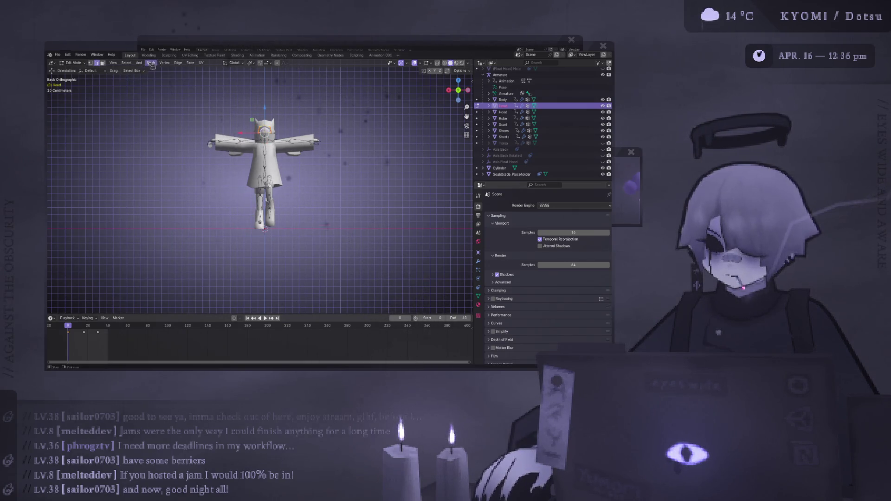
click(139, 62)
click(146, 75)
key(s)
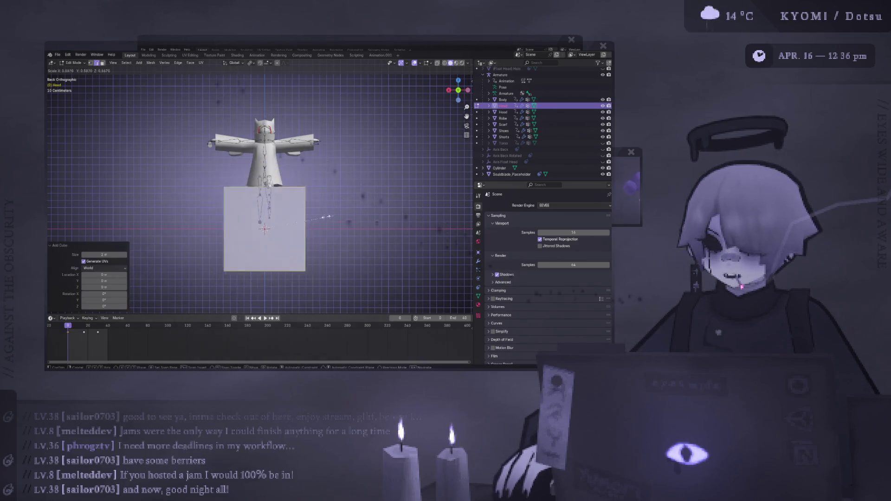
click(285, 225)
key(g)
key(z)
click(287, 91)
Orbit to a perspective view and cancel an attempted move of the head cube into the hood
middle_drag(287, 91, 253, 125)
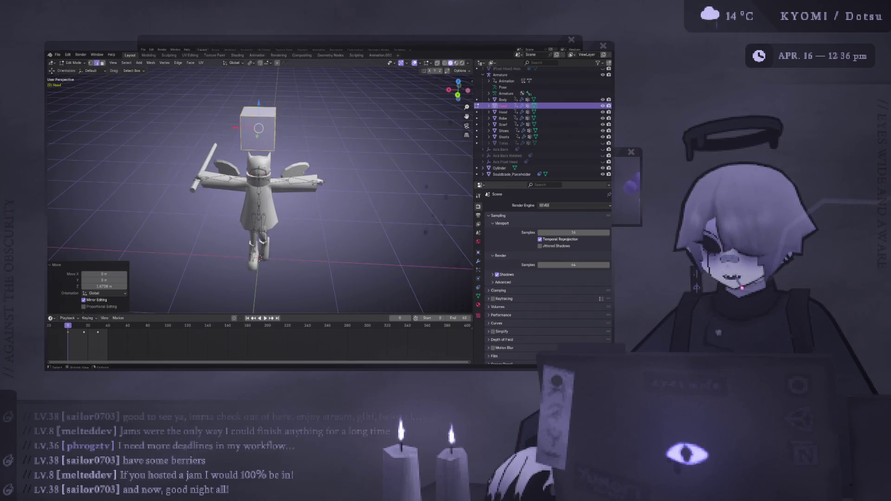
scroll(259, 153, up, 4)
key(g)
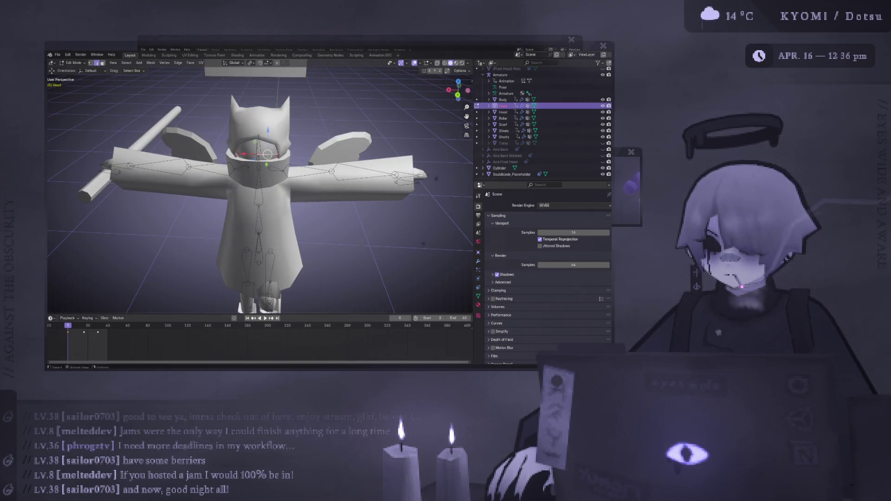
right_click(267, 155)
right_click(251, 127)
key(Escape)
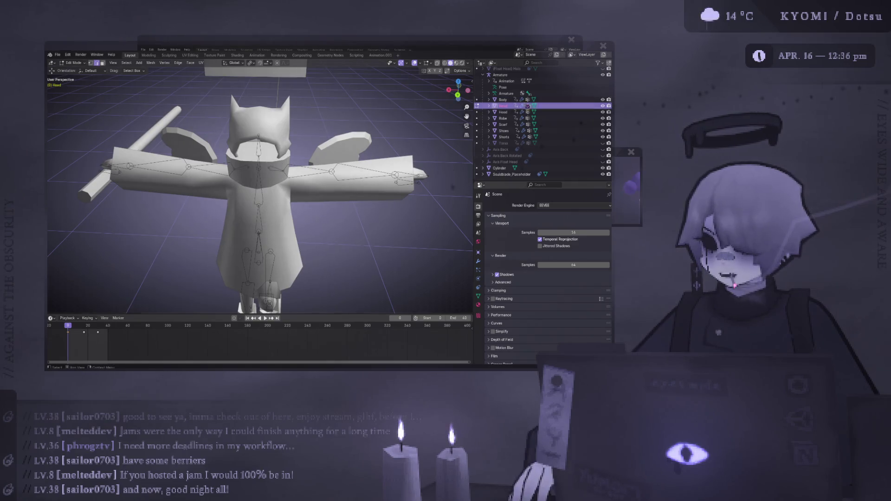
Delete the Hood object and save the file
click(571, 112)
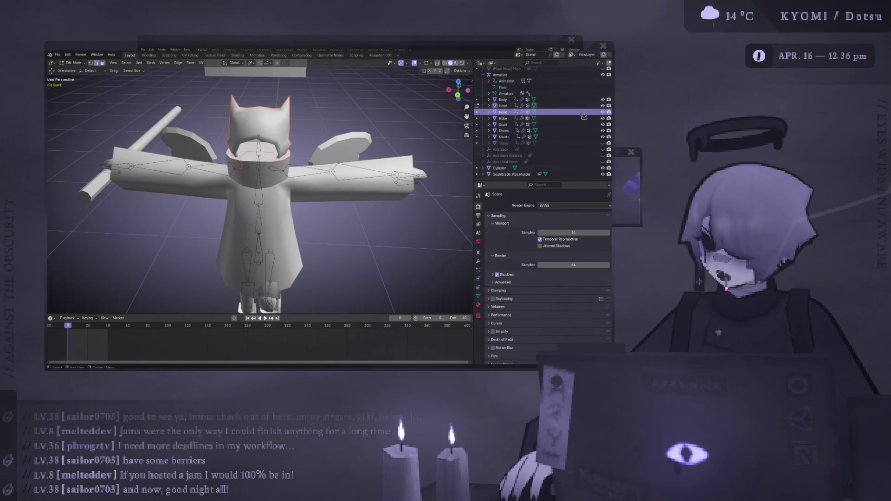
key(Delete)
scroll(272, 145, down, 3)
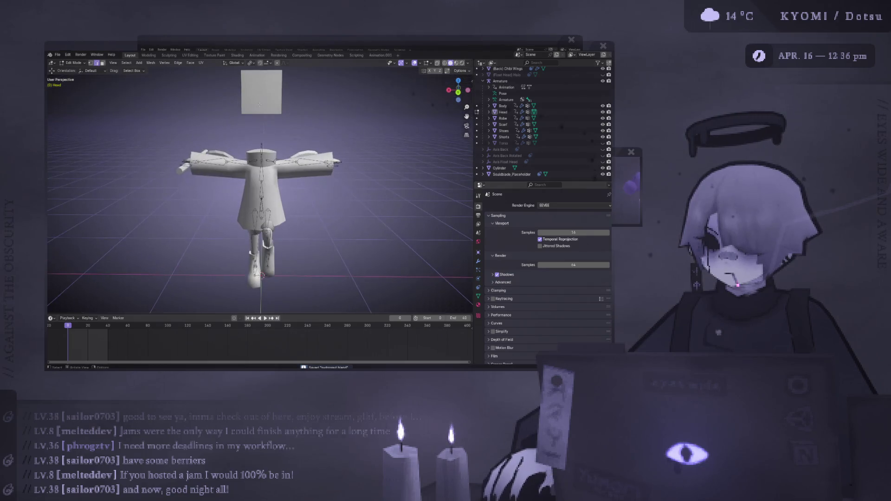
key(ctrl+s)
click(265, 153)
click(74, 63)
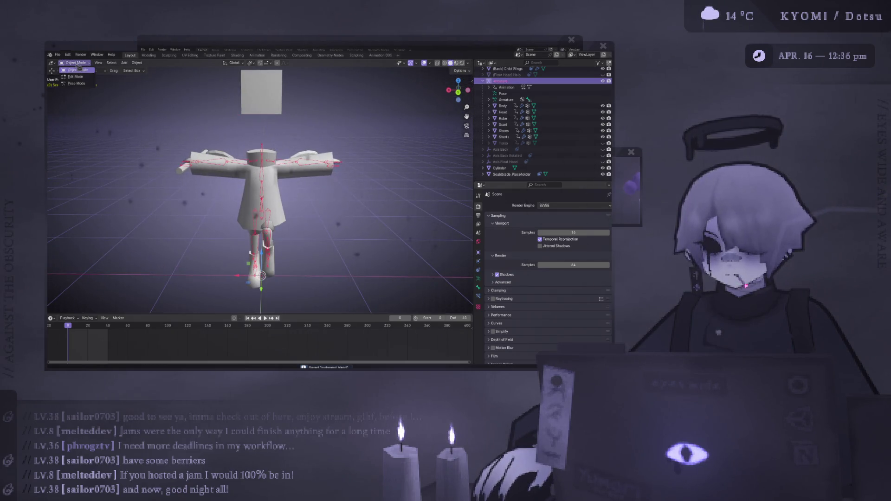
click(78, 87)
click(263, 148)
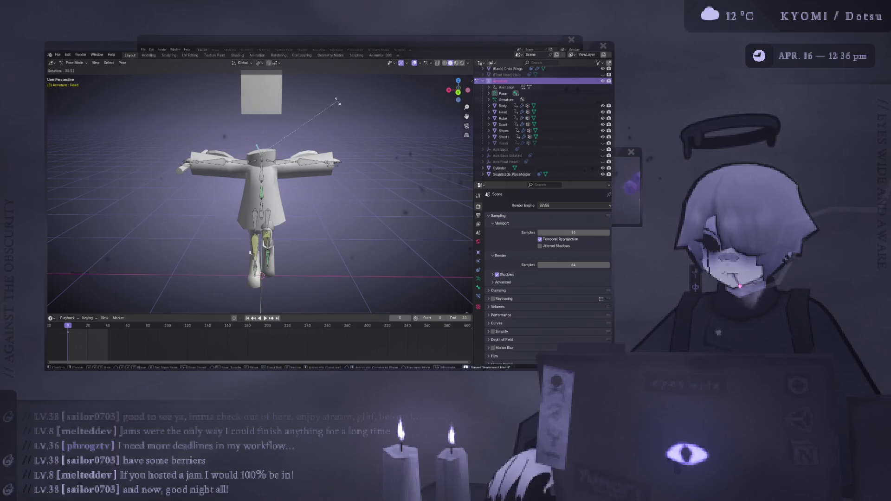
key(KP_Decimal)
middle_drag(309, 186, 286, 247)
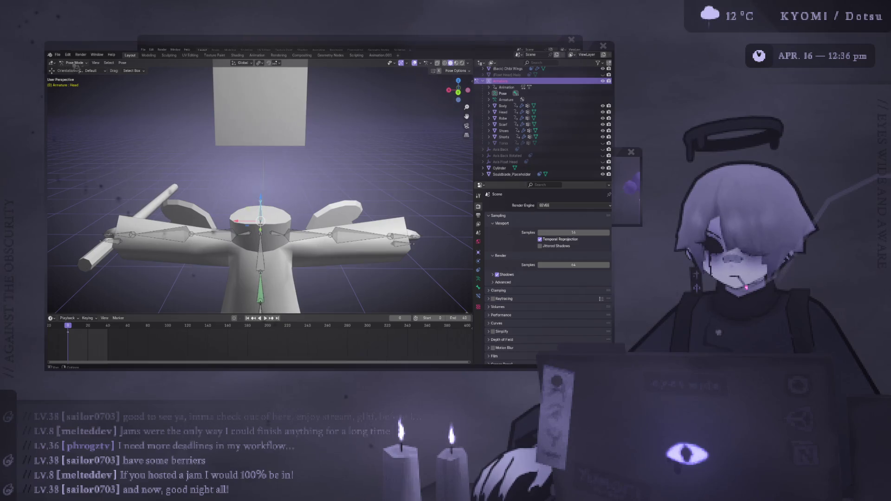
click(87, 66)
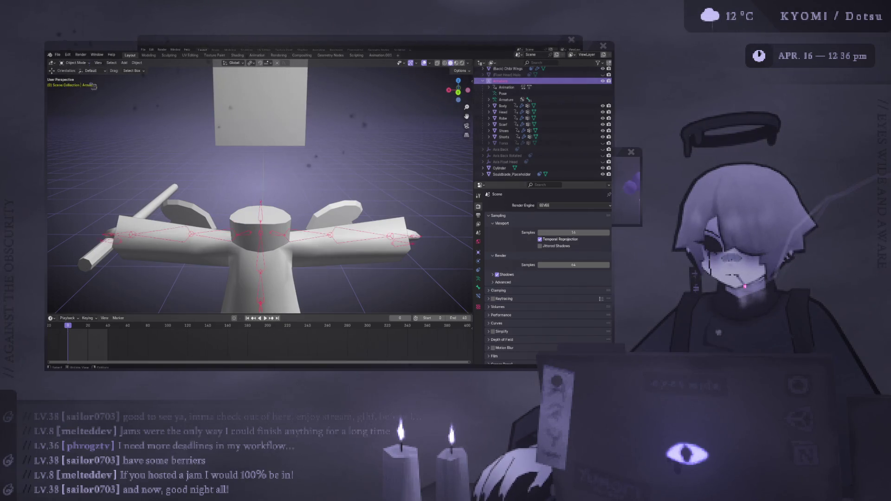
click(74, 78)
scroll(280, 130, down, 3)
key(Tab)
click(280, 132)
key(Tab)
key(ctrl+KP_1)
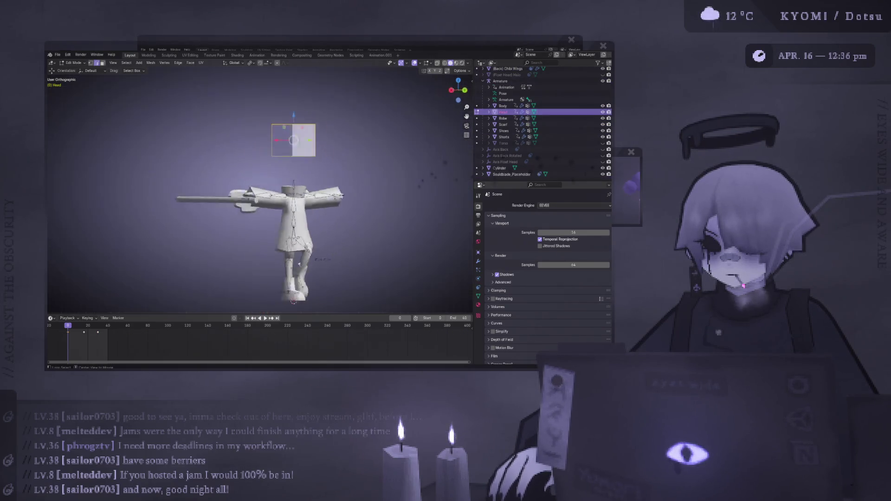
Drop the head cube down onto the body and return to Object Mode
key(g)
click(306, 156)
key(Tab)
mouse_move(307, 155)
middle_down()
mouse_move(293, 161)
mouse_move(343, 150)
mouse_move(314, 181)
mouse_move(343, 176)
mouse_move(452, 114)
mouse_move(100, 125)
middle_up()
click(294, 161)
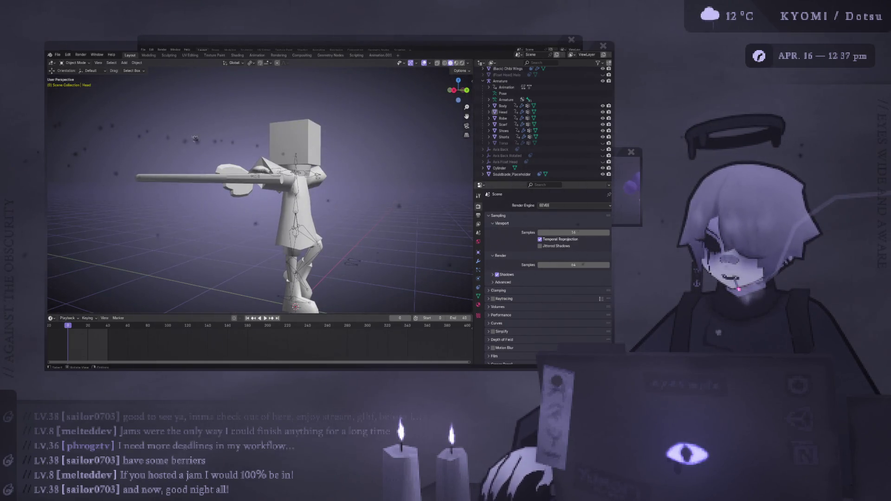
Orbit to a front-right view to check the head box, selecting the Head and then the Robe
mouse_move(260, 195)
middle_down()
mouse_move(297, 195)
mouse_move(260, 185)
middle_up()
scroll(327, 135, down, 3)
scroll(327, 136, up, 5)
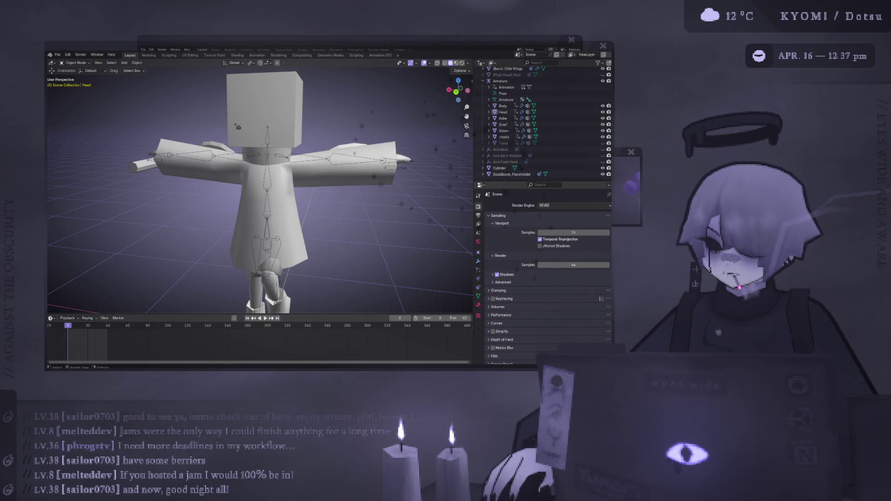
scroll(268, 118, down, 2)
click(266, 149)
scroll(291, 135, down, 2)
scroll(291, 134, up, 10)
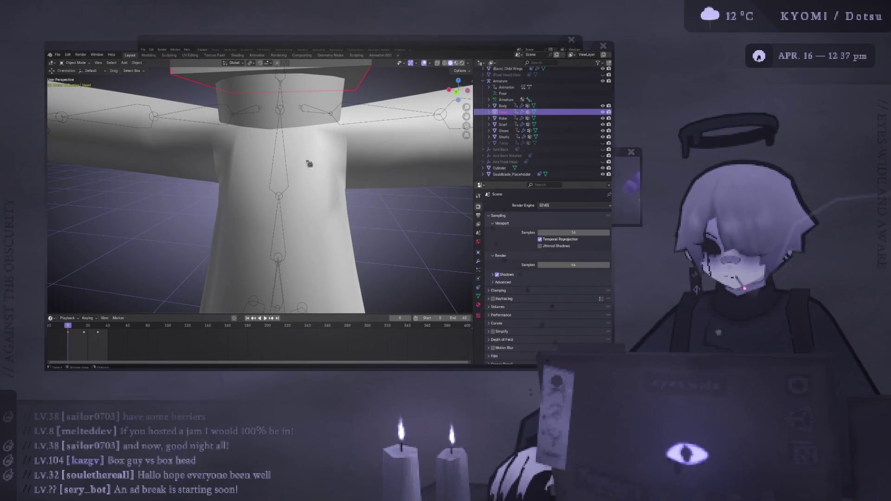
click(304, 136)
scroll(297, 127, down, 8)
click(278, 135)
key(ctrl+KP_1)
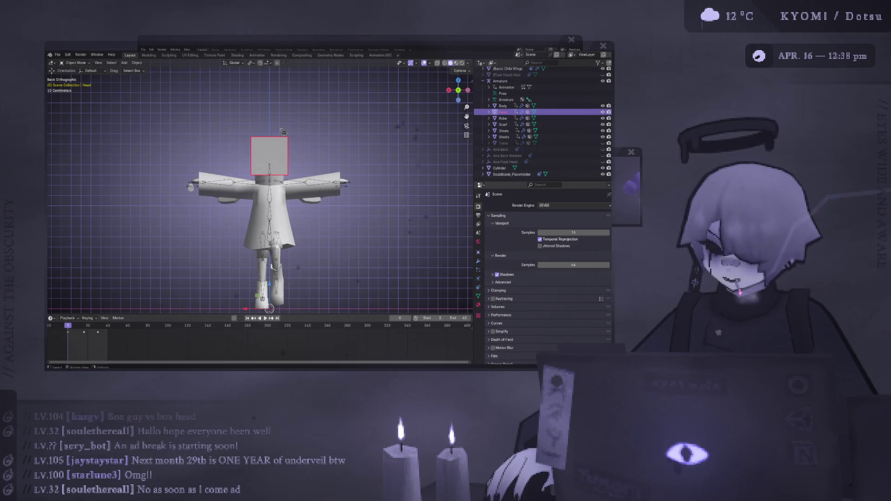
scroll(283, 132, up, 8)
scroll(295, 137, down, 5)
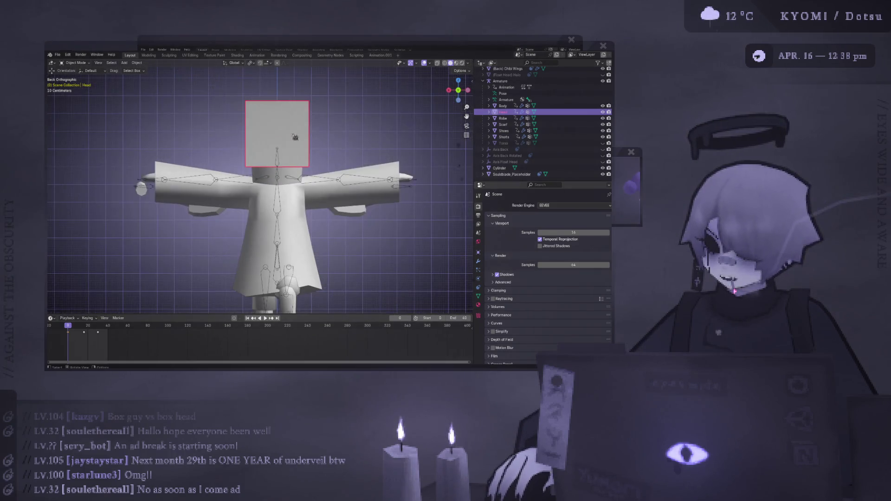
mouse_move(295, 136)
middle_down()
mouse_move(207, 158)
mouse_move(232, 153)
middle_up()
In back view, scale the head box to 1.075 and lower it slightly along Z
key(ctrl+KP_1)
key(Tab)
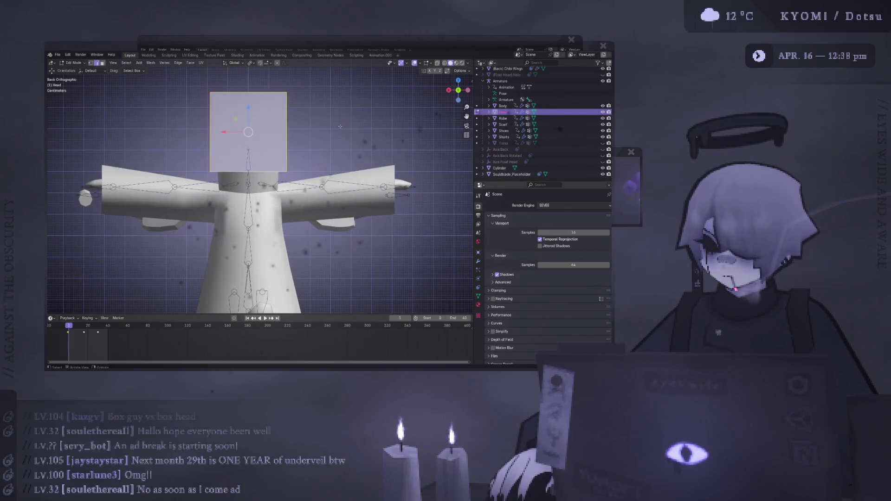
key(s)
click(355, 132)
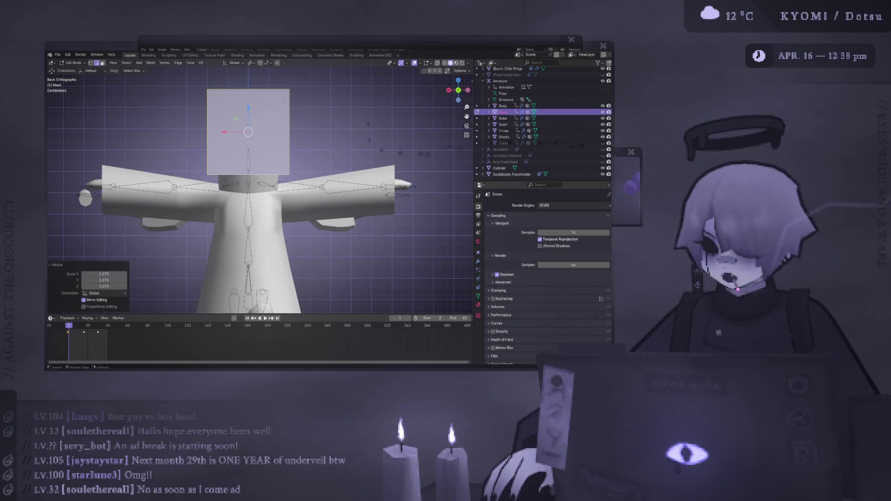
key(g)
key(z)
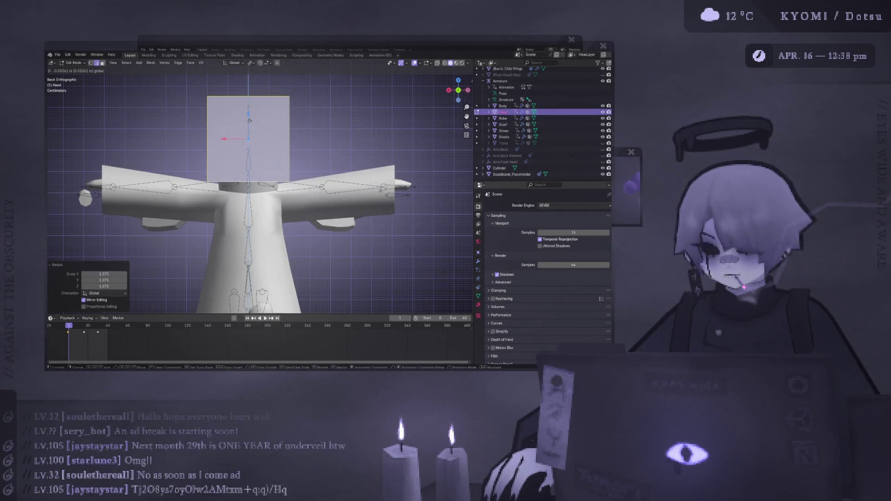
click(250, 121)
Subdivide the head box's edges with Smoothness 1 to round it into a sphere
middle_drag(269, 129, 166, 102)
right_click(166, 103)
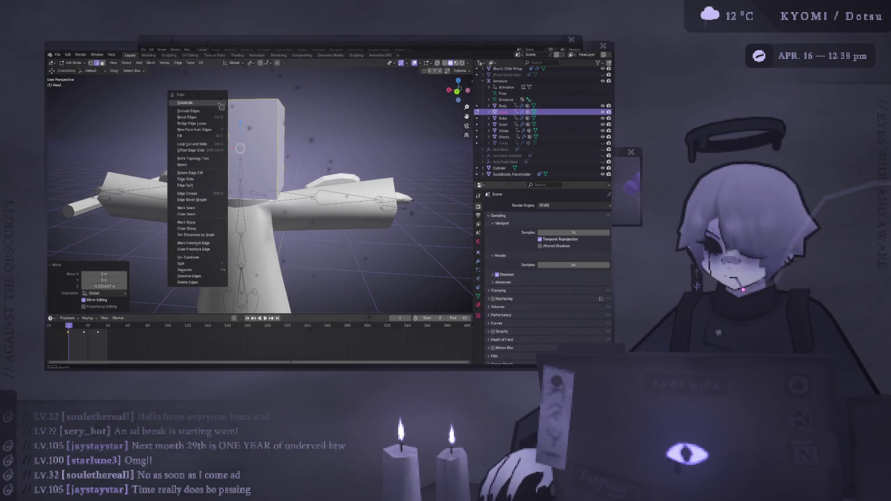
click(181, 99)
drag(121, 273, 144, 273)
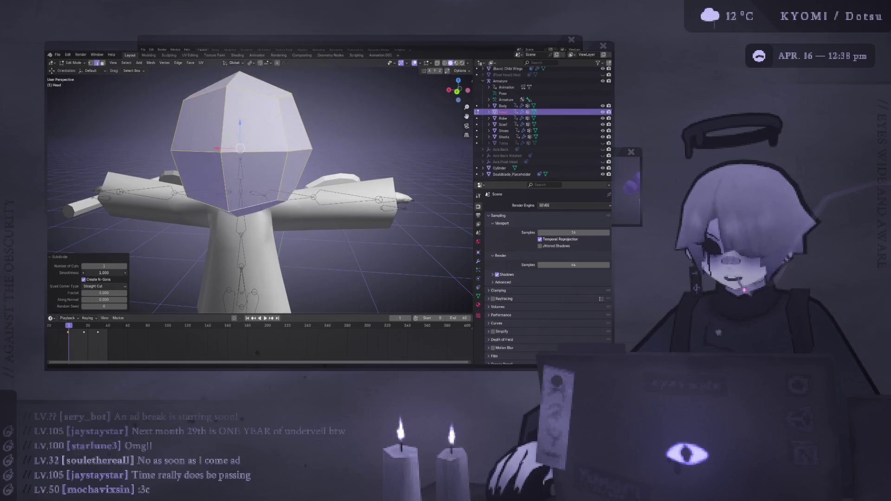
Shrink the faceted head to fit the body and return to Object Mode
key(ctrl+KP_1)
key(s)
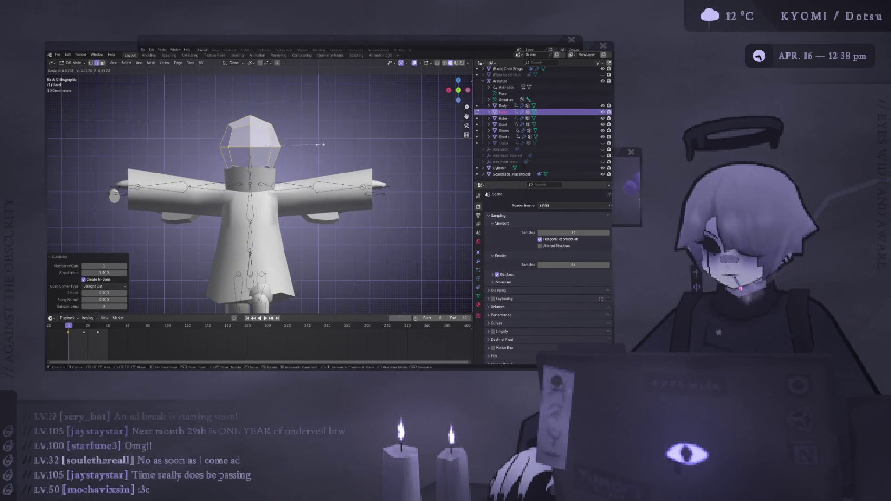
click(325, 142)
scroll(325, 142, down, 3)
key(Tab)
scroll(325, 142, up, 2)
scroll(325, 142, down, 1)
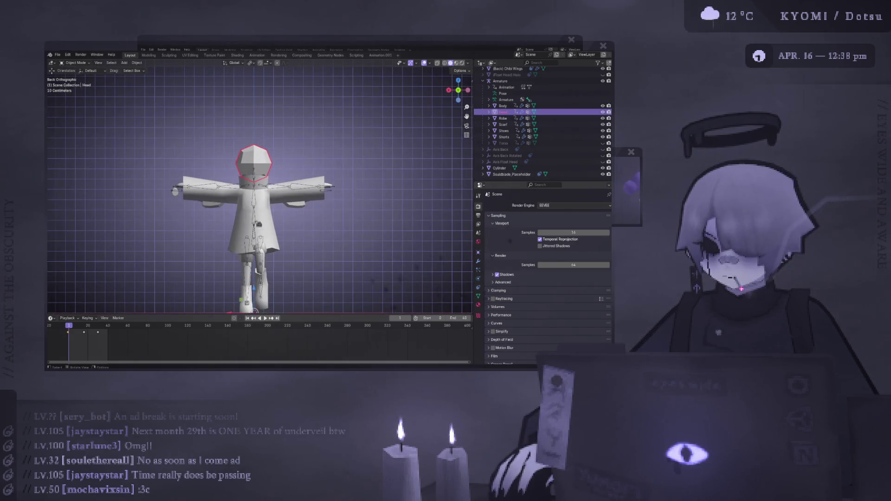
Put the armature in Pose Mode and rotate the Left_Arm and Right_Arm bones downward
click(256, 195)
click(84, 65)
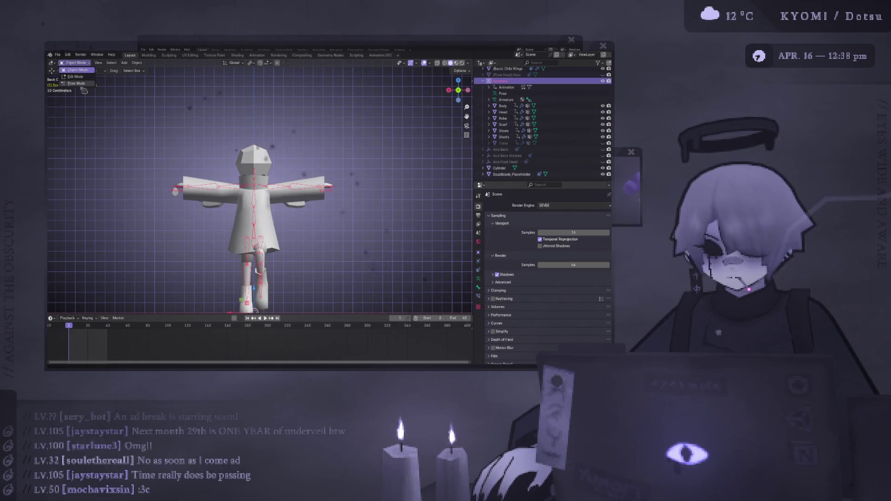
click(84, 89)
click(276, 185)
key(Right)
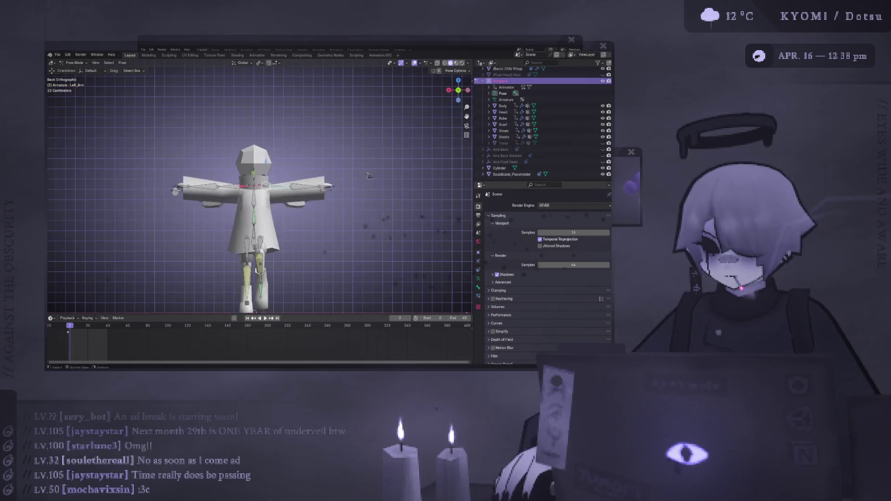
key(r)
click(265, 212)
click(228, 187)
key(r)
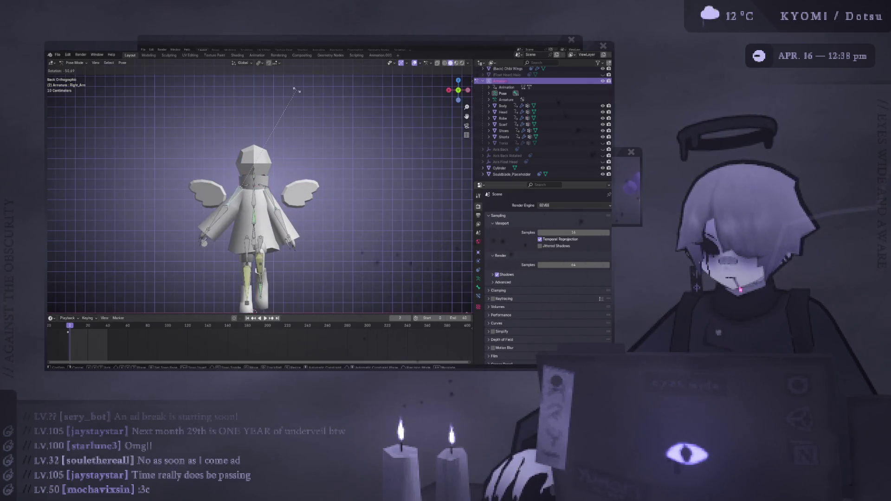
click(274, 73)
Clear the Leg_IK.L control's location and rotation, jump to frame 0, and reset the right leg control
mouse_move(286, 140)
middle_down()
mouse_move(307, 115)
mouse_move(278, 140)
middle_up()
click(256, 205)
key(alt+g)
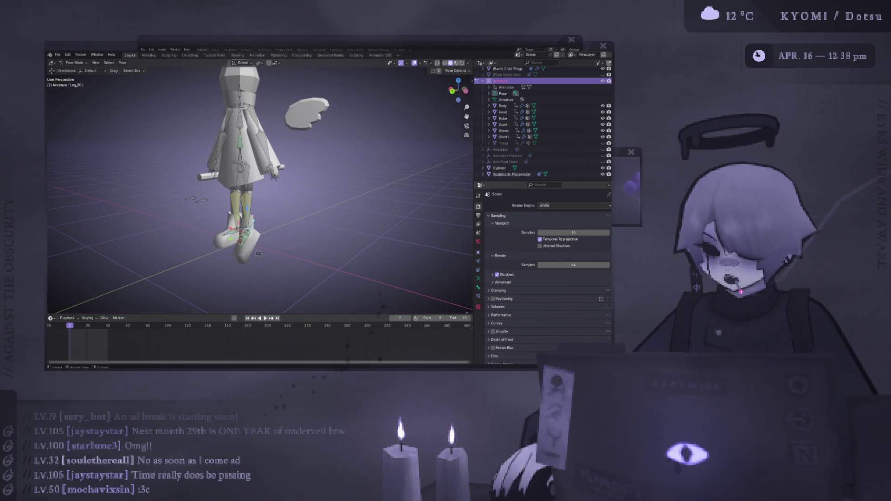
key(alt+r)
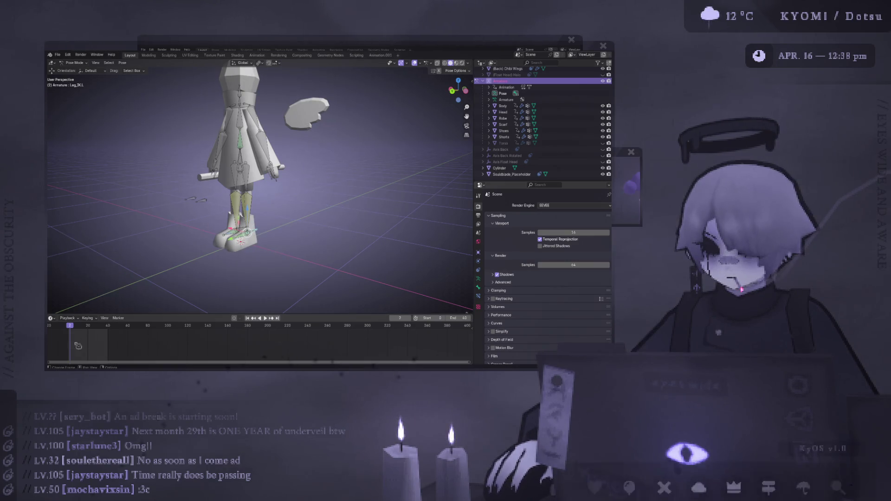
key(shift+Left)
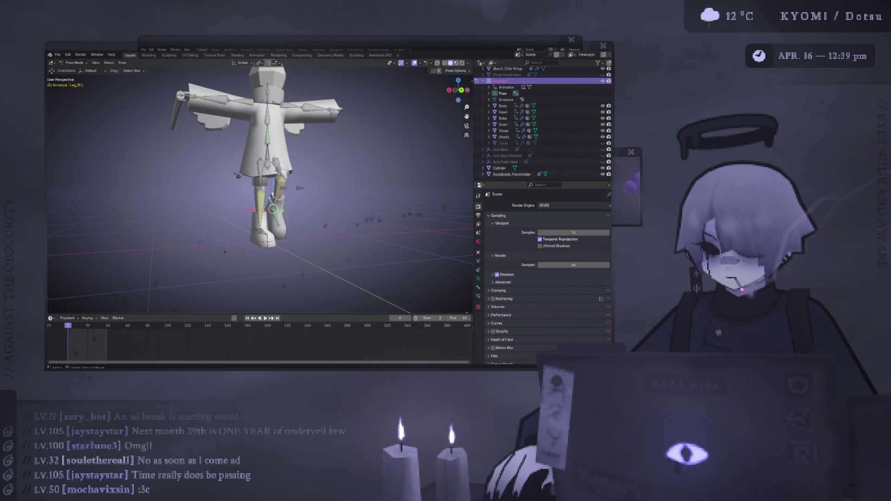
mouse_move(192, 185)
alt+middle_down()
mouse_move(201, 233)
mouse_move(223, 172)
mouse_move(342, 186)
alt+middle_up()
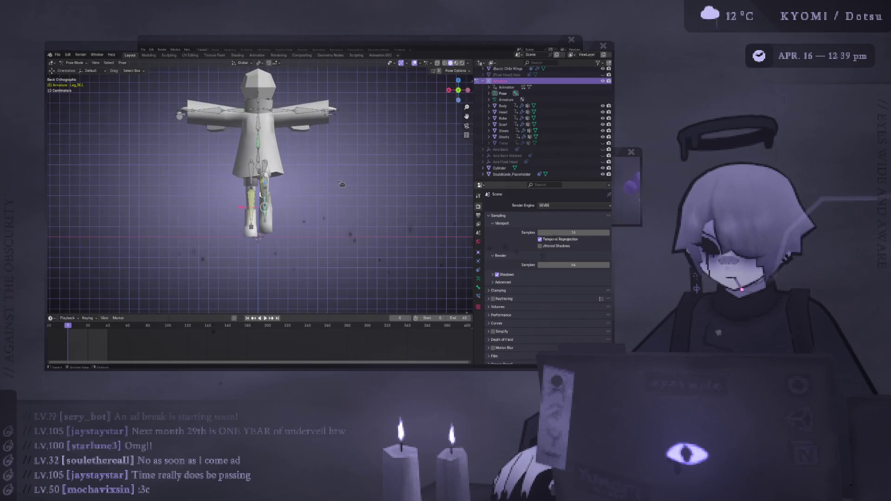
key(ctrl+z)
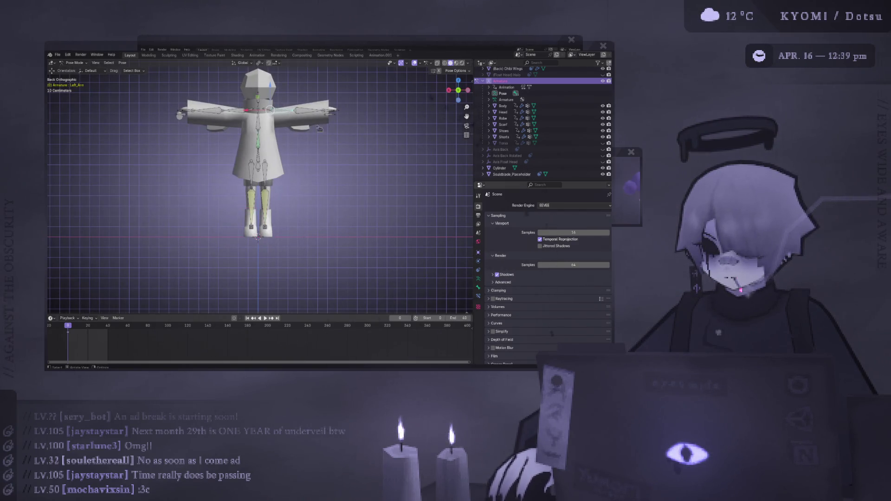
Rotate the Right_Arm further down and nudge the Left_Arm slightly to refine the arm pose
click(330, 130)
key(r)
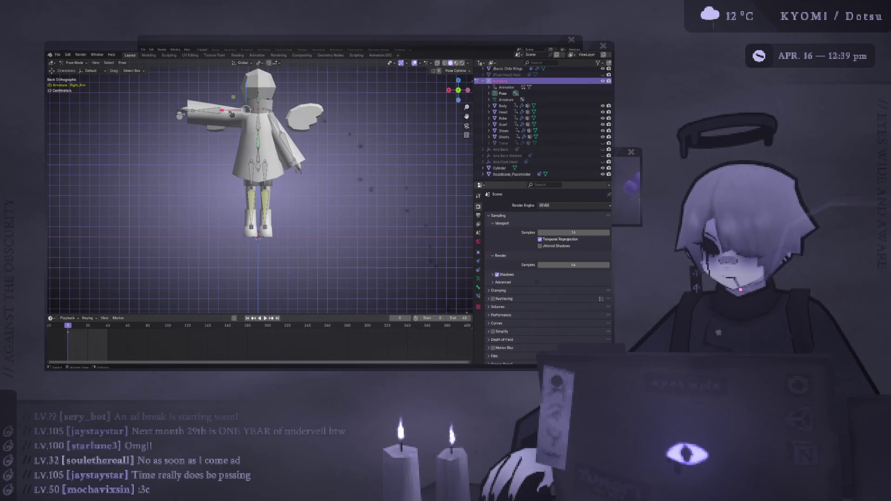
click(291, 286)
right_click(308, 241)
click(271, 109)
key(r)
click(325, 169)
right_click(327, 167)
click(327, 165)
middle_drag(327, 168, 288, 295)
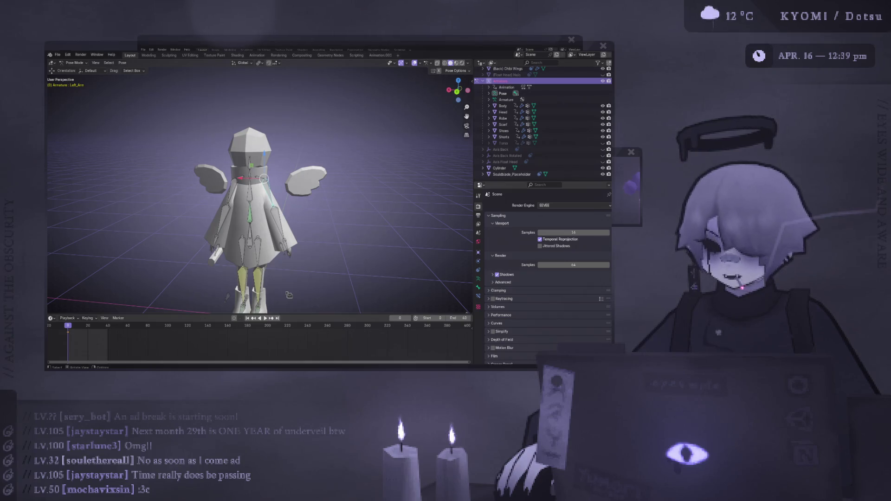
Return to Object Mode, select the Head object, and view it from behind
click(250, 186)
scroll(250, 122, up, 3)
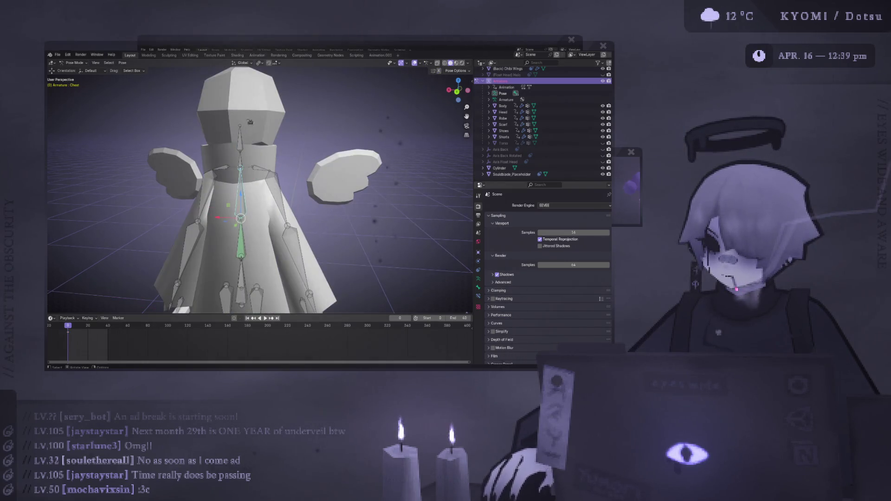
scroll(250, 122, down, 3)
click(76, 63)
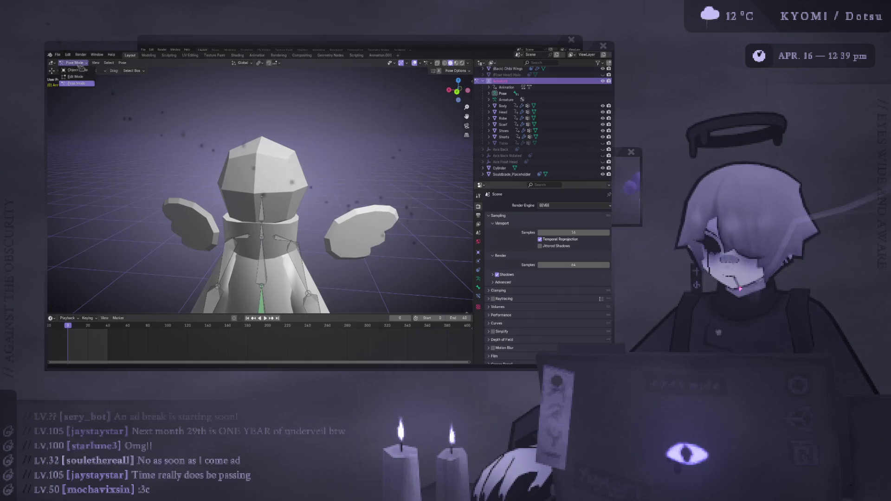
click(74, 70)
click(262, 167)
key(ctrl+KP_1)
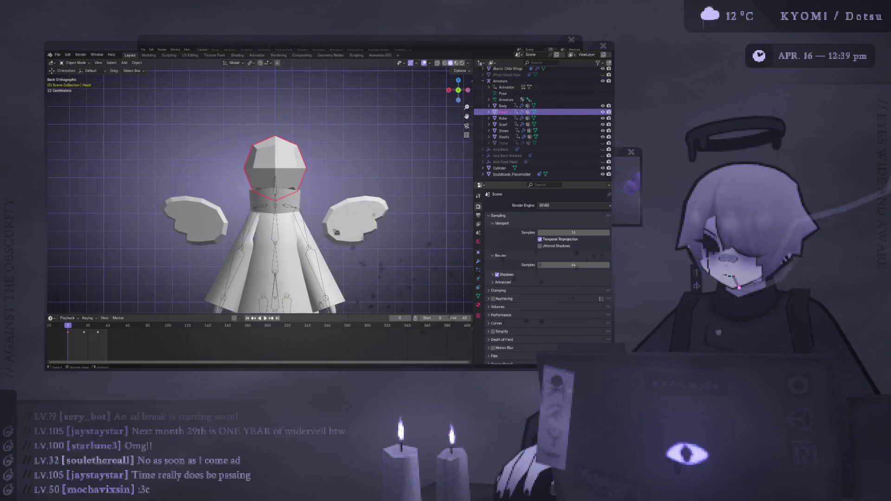
Hide the wings, put the Head into Edit Mode, and isolate it in Local View
scroll(605, 93, up, 2)
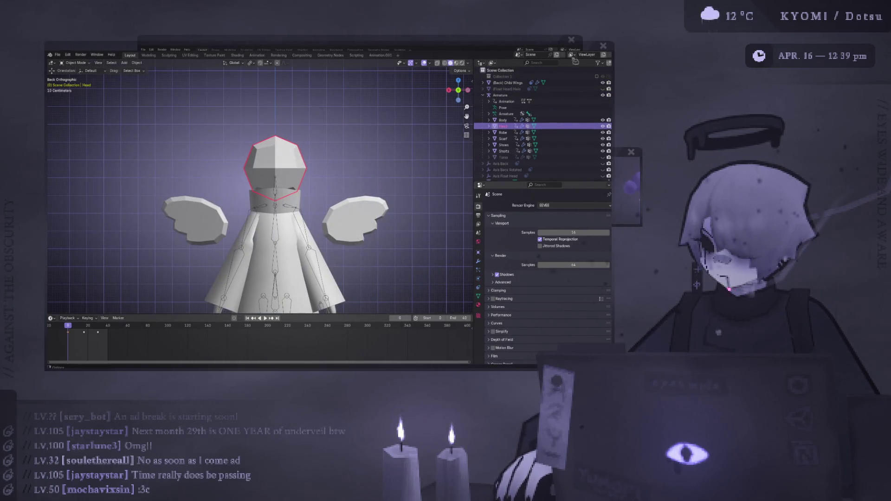
click(603, 82)
middle_drag(288, 186, 312, 175)
scroll(313, 175, down, 3)
key(Tab)
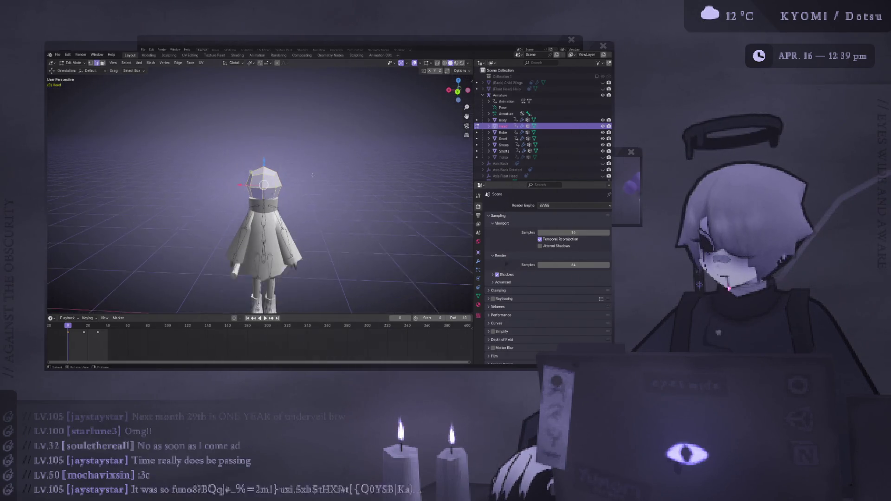
scroll(313, 175, up, 2)
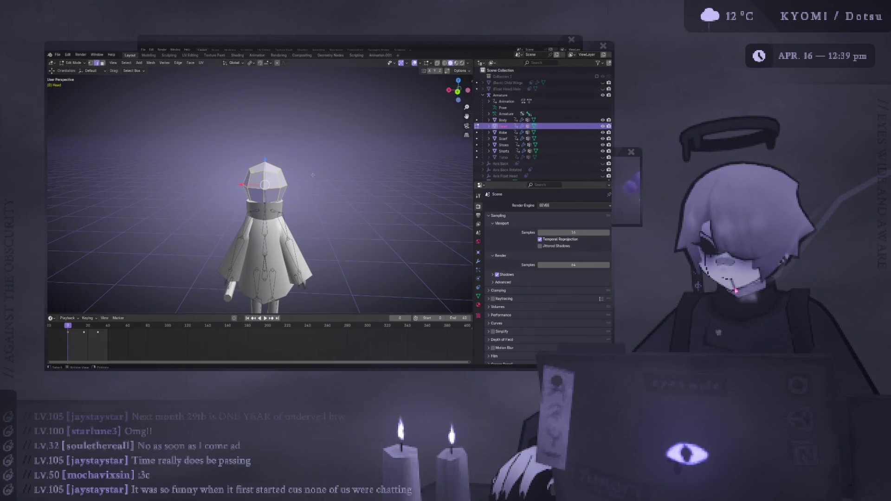
key(KP_Divide)
mouse_move(260, 185)
middle_down()
mouse_move(286, 136)
mouse_move(272, 109)
mouse_move(342, 161)
middle_up()
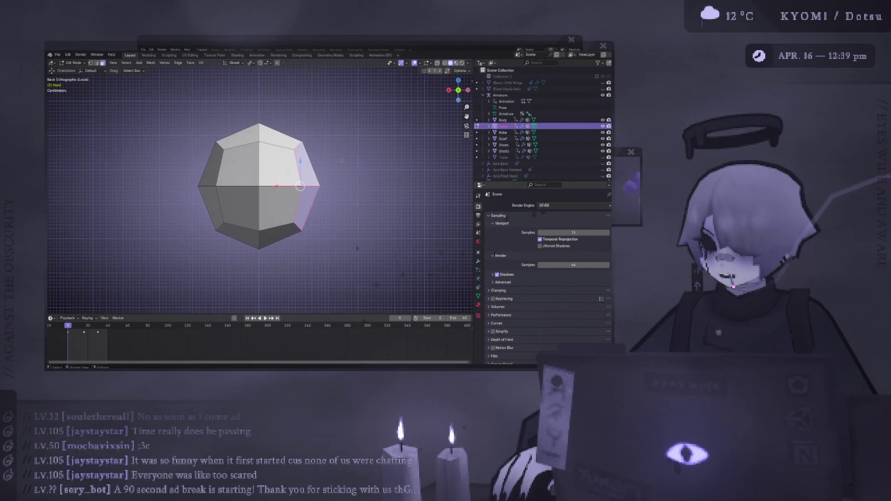
Swap the head's OH_OUTLINE modifier for a Mirror modifier, then box-select the head's left half
key(Tab)
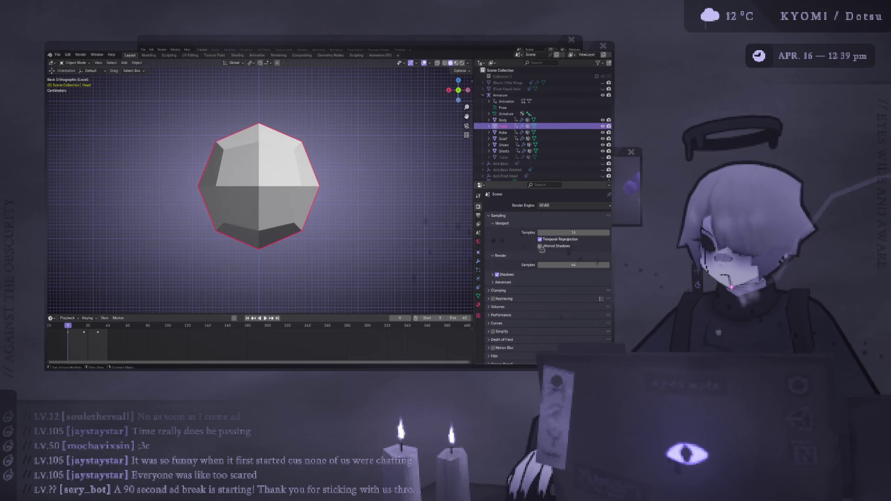
click(478, 261)
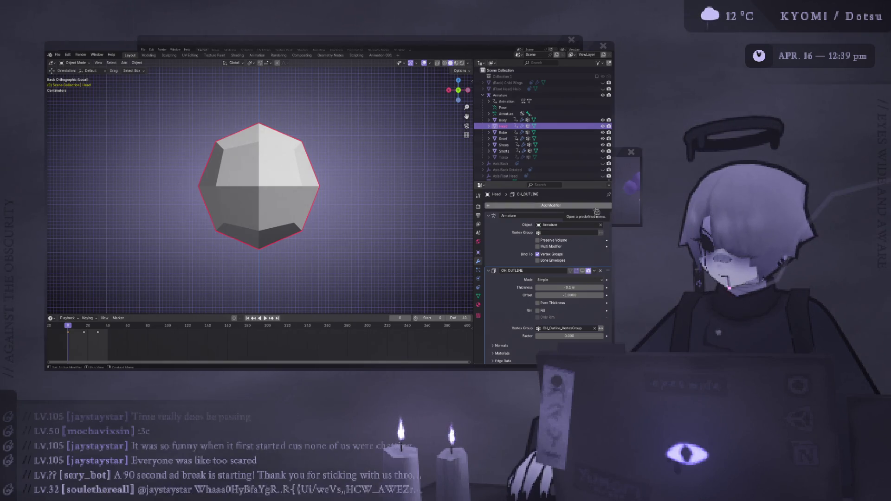
click(601, 271)
click(599, 206)
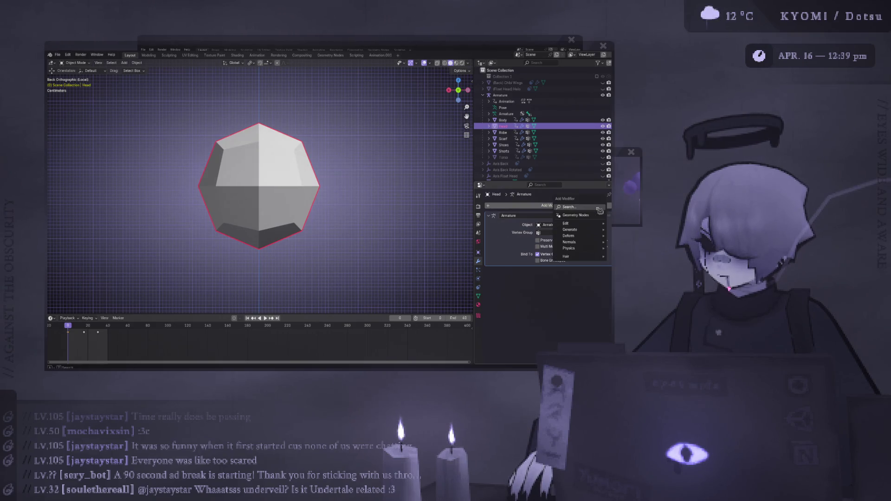
text(mi)
key(Return)
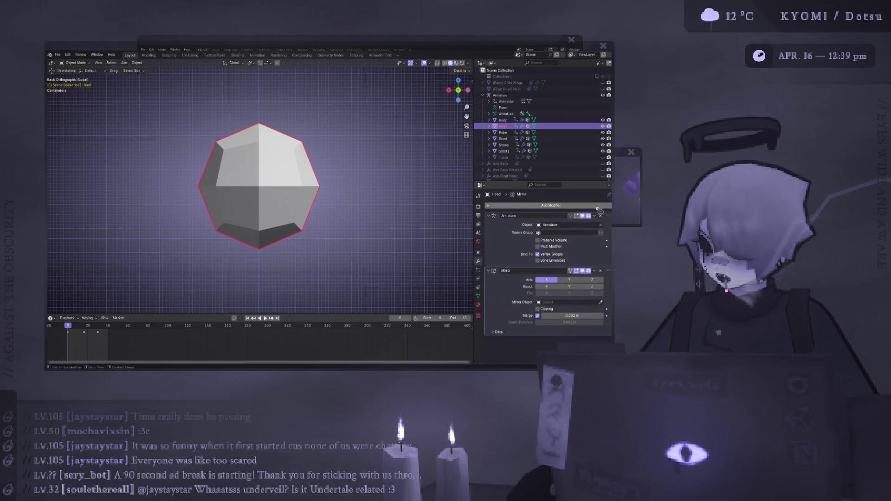
key(Tab)
mouse_move(168, 115)
mouse_down()
mouse_move(224, 268)
mouse_move(253, 268)
mouse_up()
Delete the selected left-half vertices and the leftover face of the head
key(x)
click(226, 265)
mouse_move(260, 209)
middle_down()
mouse_move(279, 195)
mouse_move(287, 204)
mouse_move(236, 149)
middle_up()
key(x)
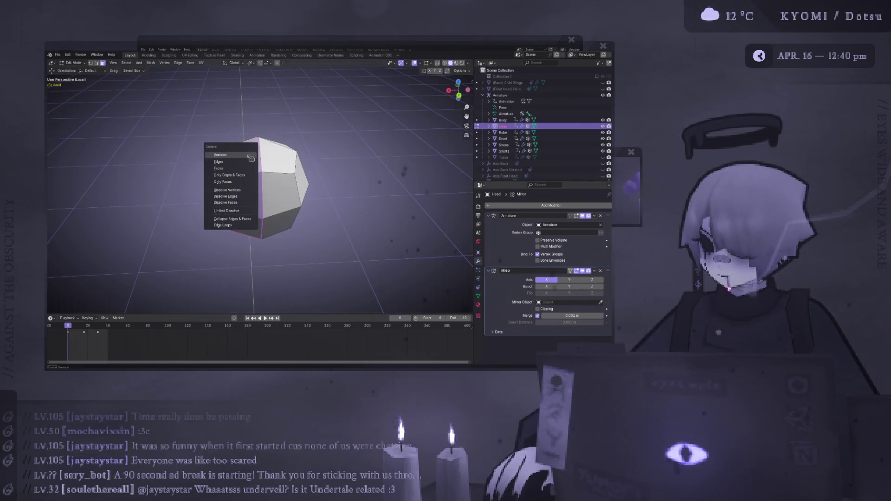
click(239, 166)
drag(174, 131, 229, 238)
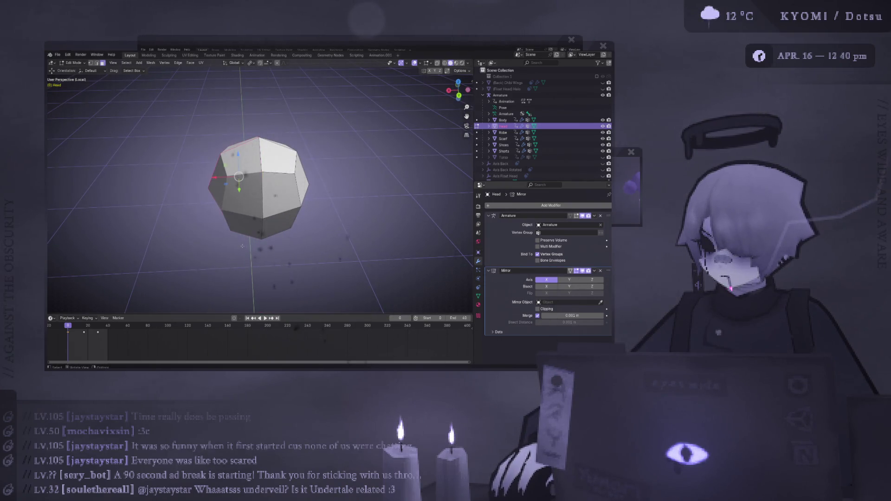
Toggle the Mirror modifier's X axis off and back on to check the mirrored head
click(459, 96)
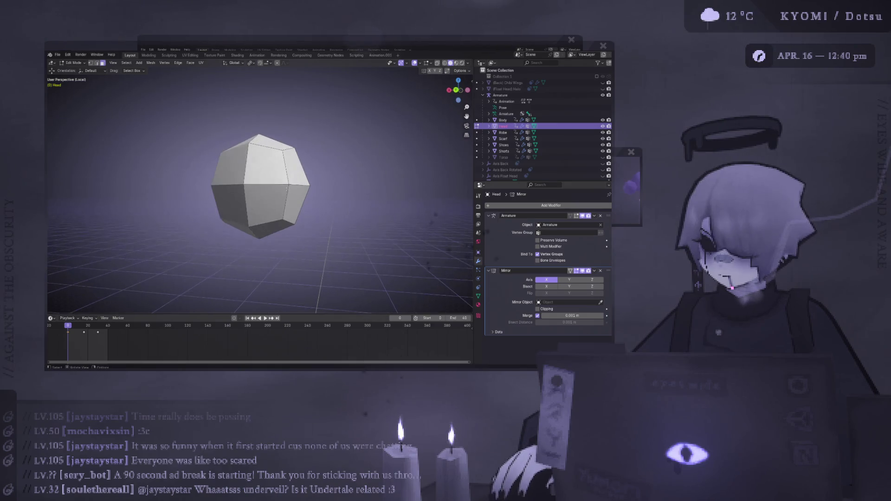
click(548, 281)
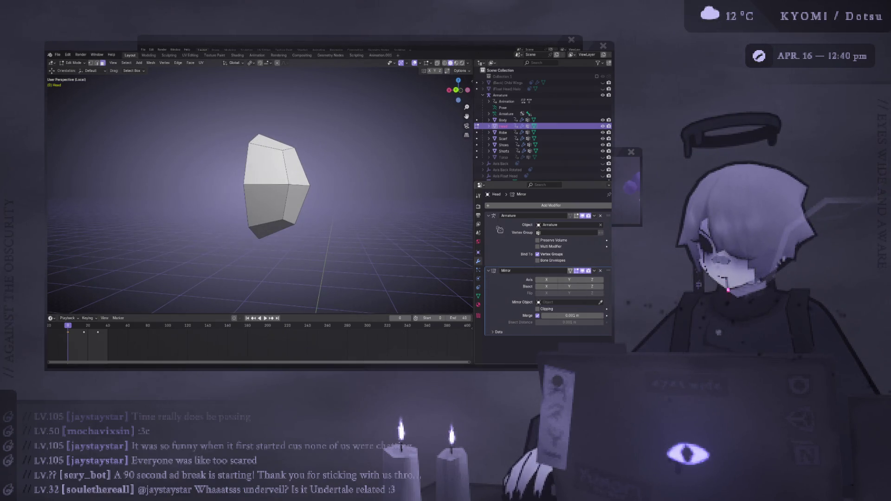
key(ctrl+KP_1)
click(547, 280)
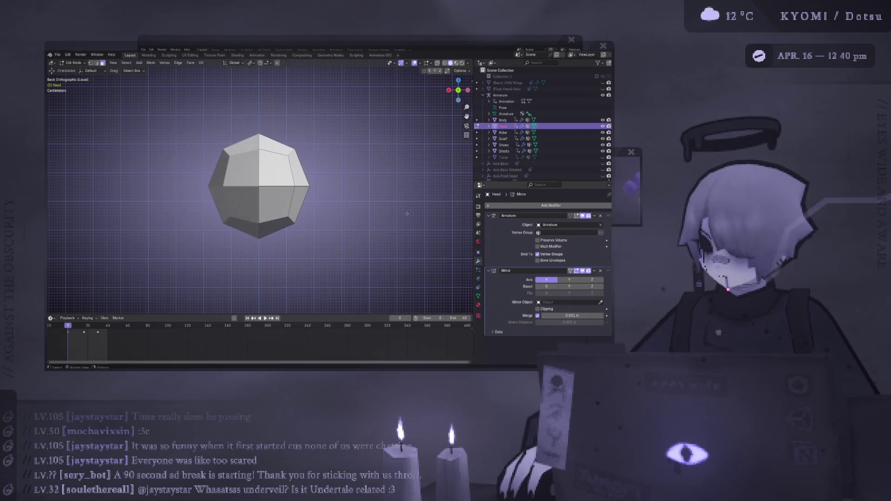
middle_drag(297, 204, 335, 195)
click(287, 211)
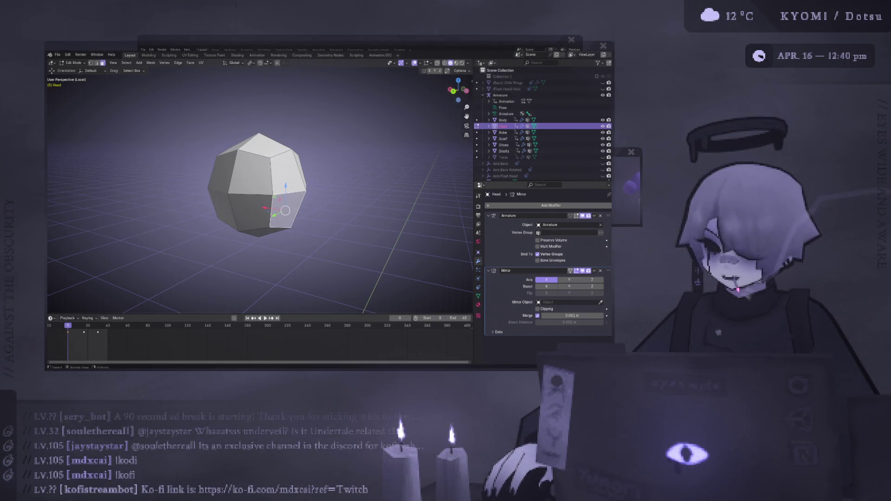
mouse_move(353, 204)
middle_down()
mouse_move(363, 204)
mouse_move(375, 228)
mouse_move(284, 200)
middle_up()
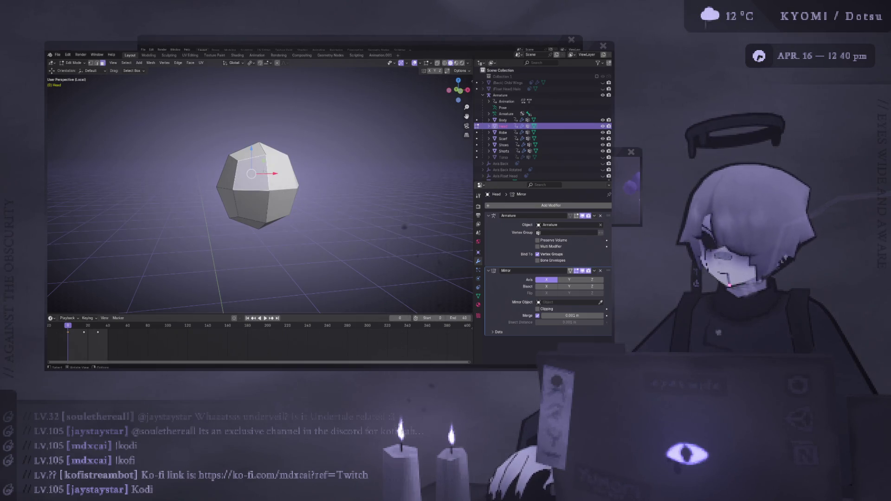
Select the head's side edge loop, enable Mirror Clipping, and shift it sideways along X
alt+click(264, 172)
alt+middle_drag(264, 171, 324, 184)
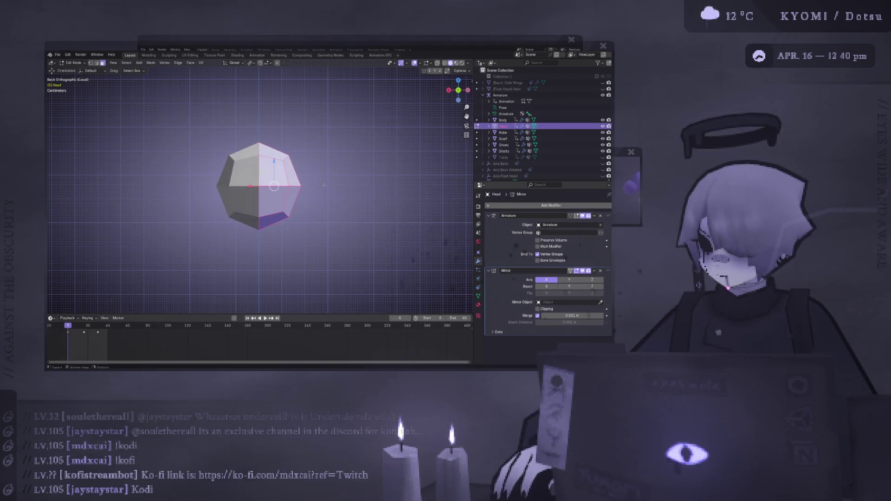
click(544, 309)
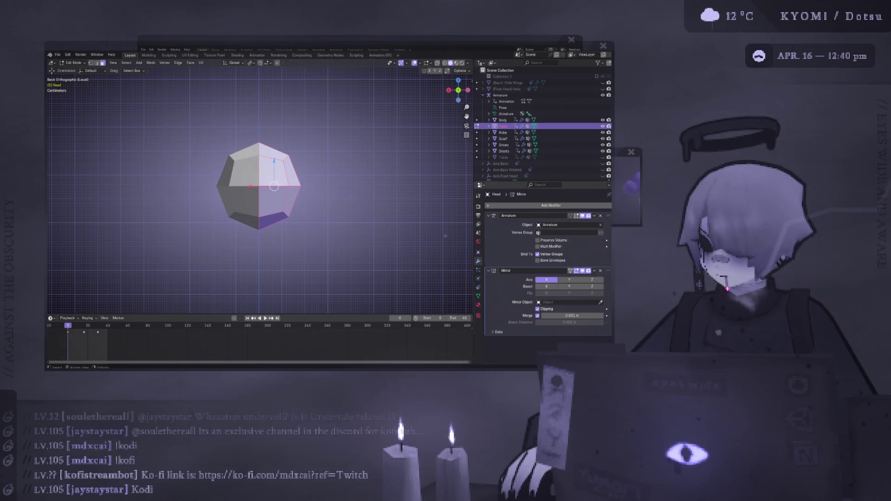
key(g)
key(x)
click(297, 172)
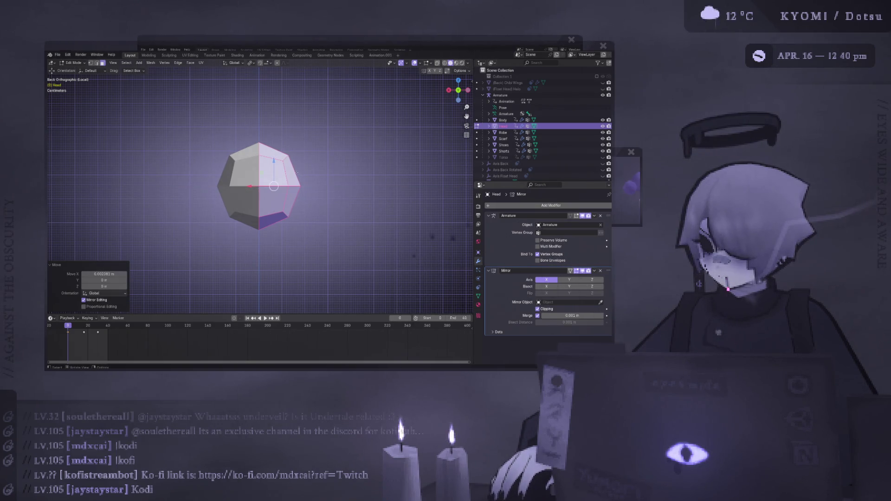
key(g)
key(x)
click(255, 187)
mouse_move(254, 187)
middle_down()
mouse_move(243, 185)
mouse_move(283, 185)
middle_up()
In Back view, scale the selected side faces down to 0.866
key(ctrl+KP_1)
key(s)
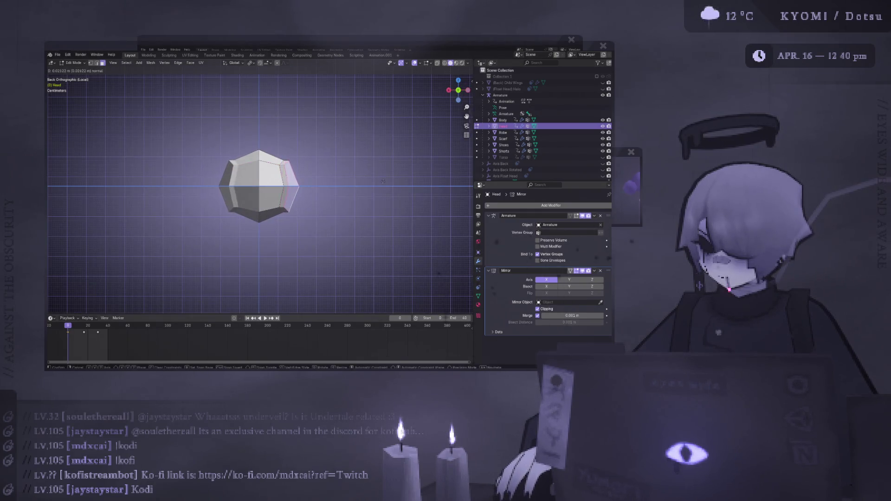
click(367, 185)
key(ctrl+z)
key(s)
click(326, 182)
Extrude the side faces outward along X into boxy side pieces
key(g)
key(x)
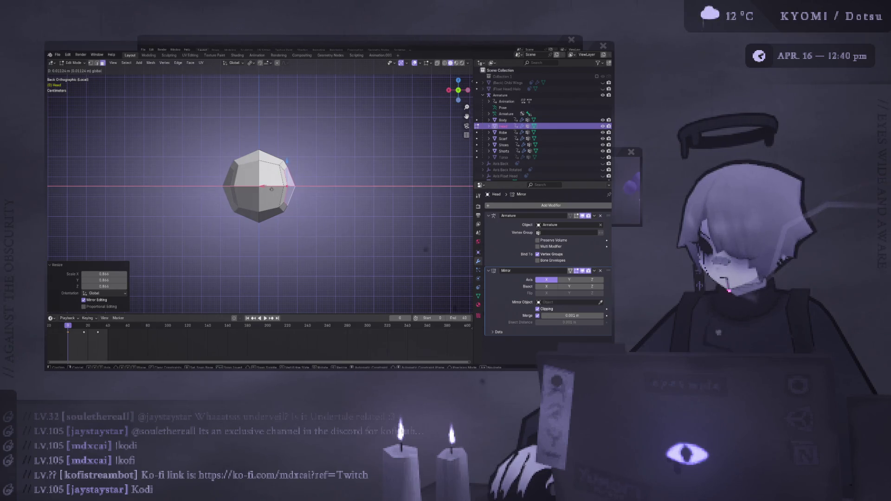
key(Return)
key(e)
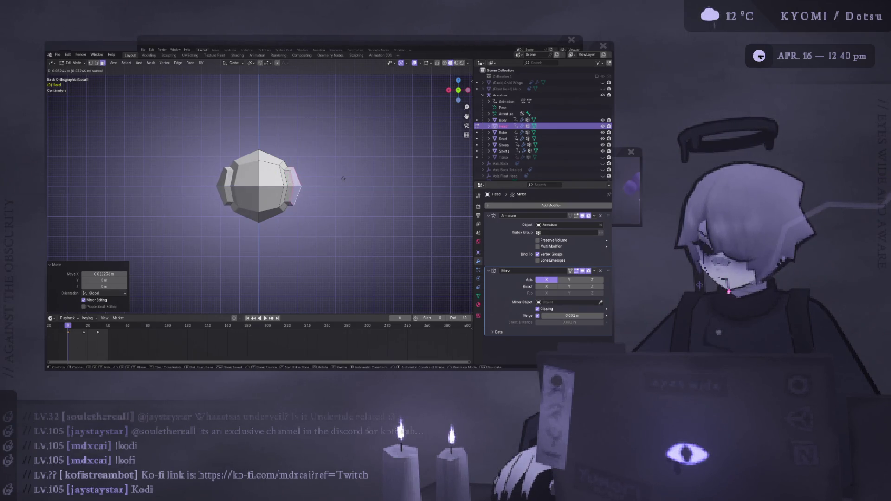
click(344, 178)
Inspect the head in Object Mode, then back in Edit Mode undo a trial 3 m extrusion
key(Tab)
mouse_move(358, 185)
middle_down()
mouse_move(322, 206)
mouse_move(214, 215)
mouse_move(258, 169)
mouse_move(276, 176)
mouse_move(270, 166)
middle_up()
scroll(214, 215, up, 3)
click(284, 186)
key(Tab)
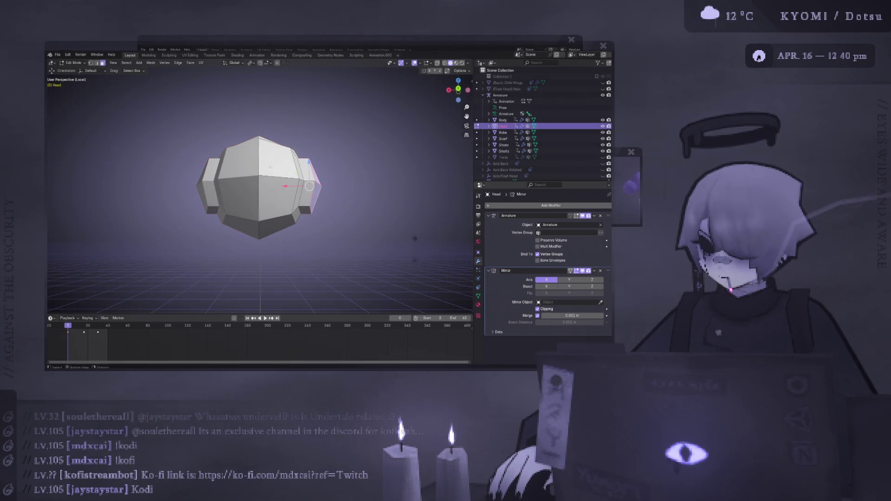
text(e3)
key(Return)
key(ctrl+z)
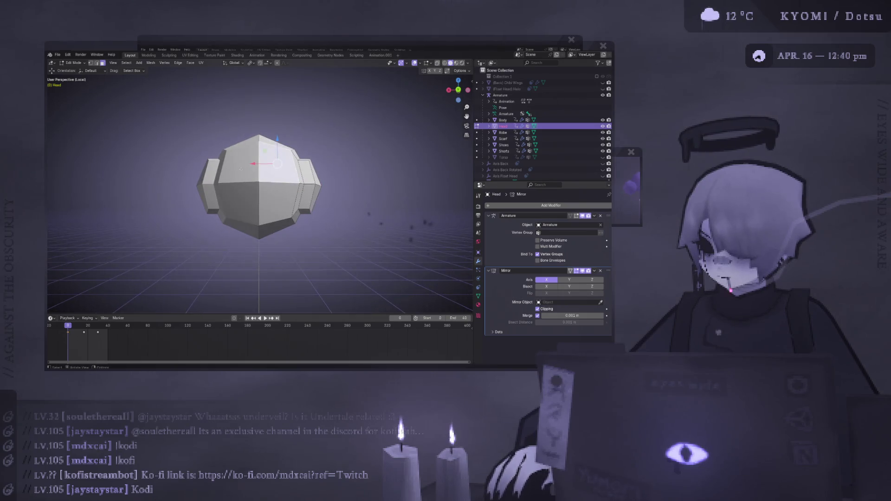
mouse_move(262, 209)
middle_down()
mouse_move(251, 236)
mouse_move(326, 178)
middle_up()
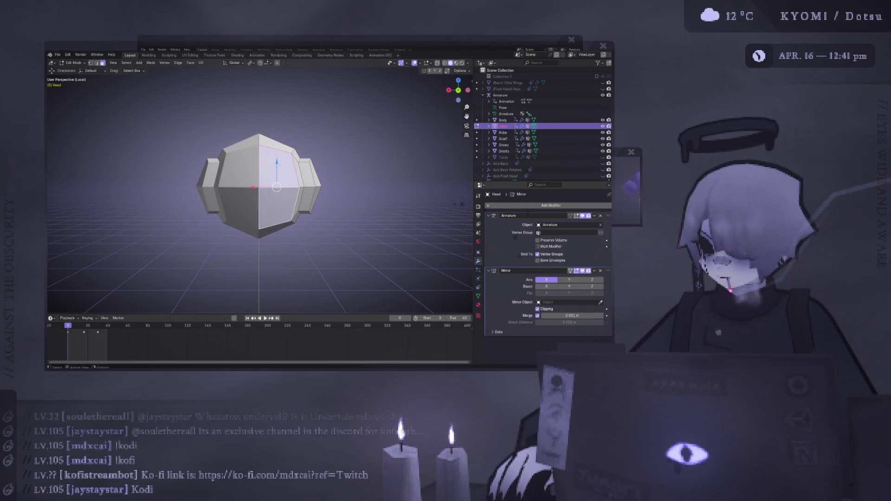
In Left view, extrude the side face, scale it to 0.84, and trial an outward extrusion, undoing it
key(ctrl+KP_3)
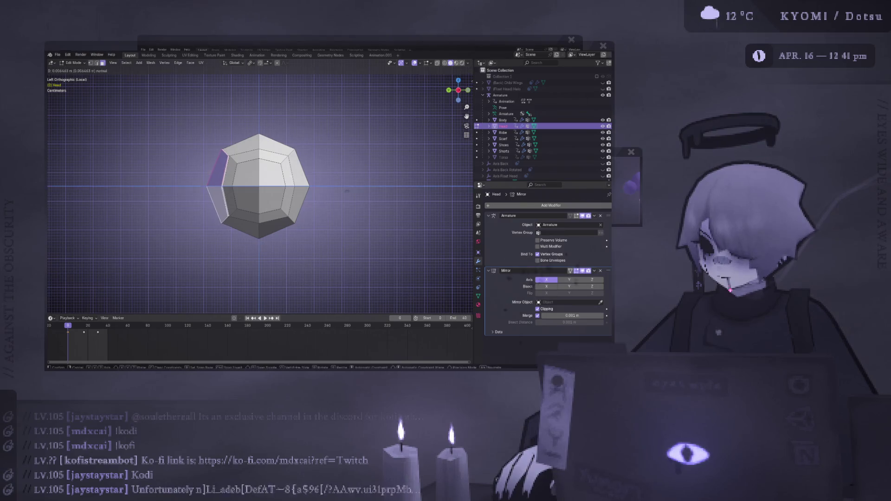
key(e)
click(213, 194)
key(s)
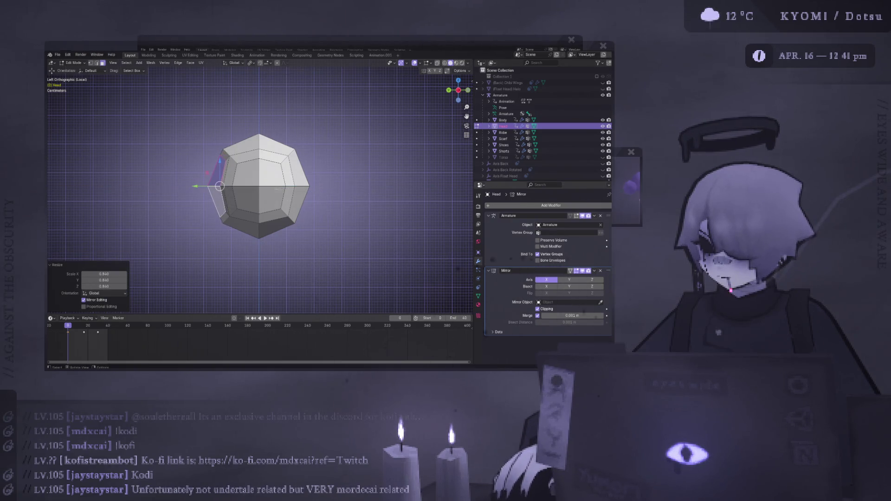
key(e)
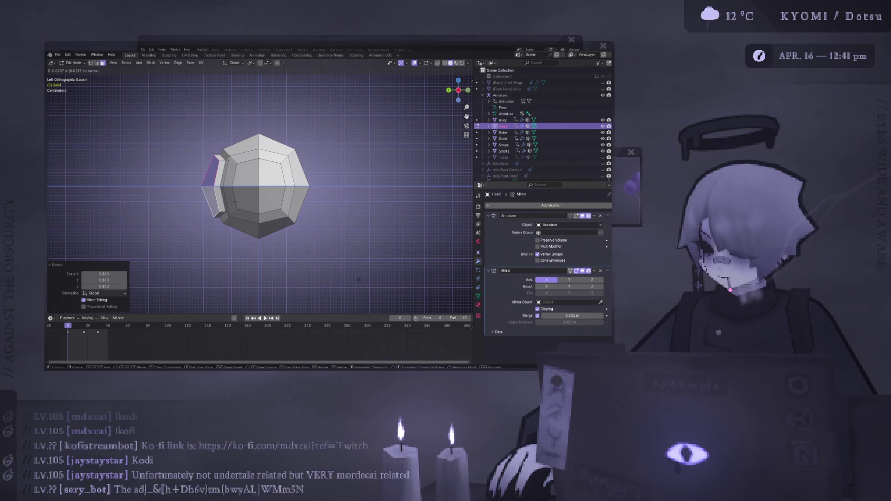
click(237, 202)
key(ctrl+z)
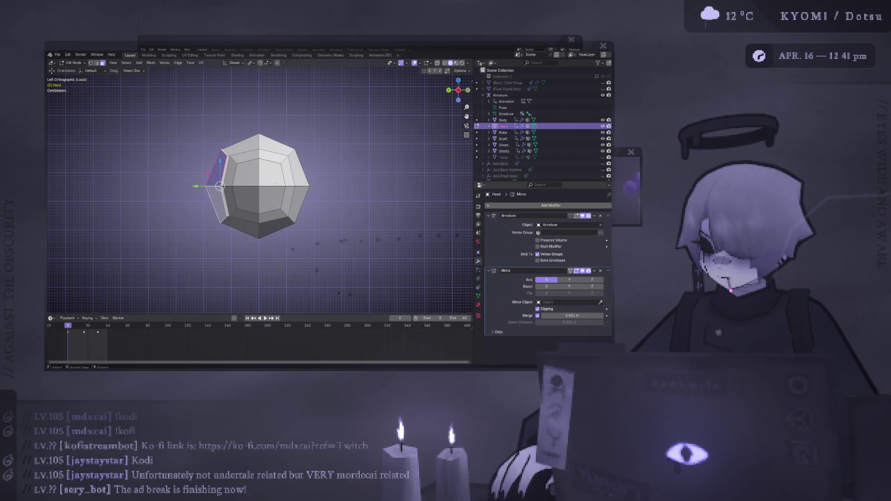
key(ctrl+z)
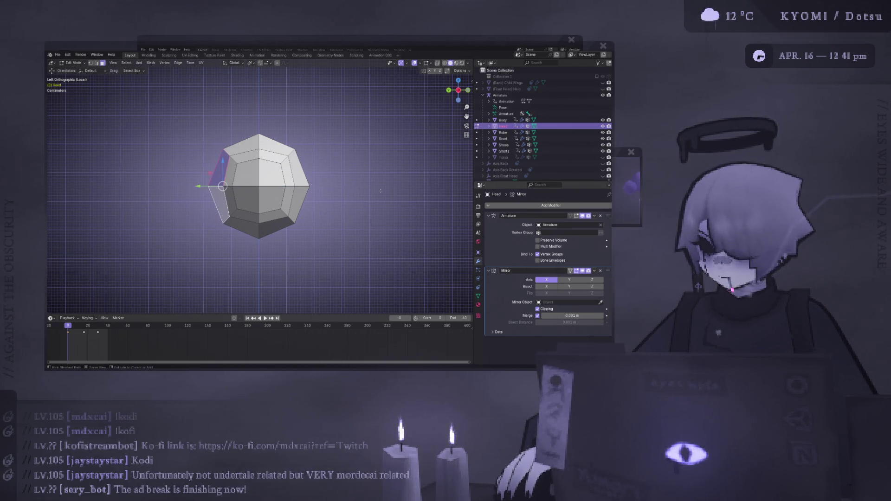
Scale the side geometry to 0.848 and smaller, then move it along Y
key(s)
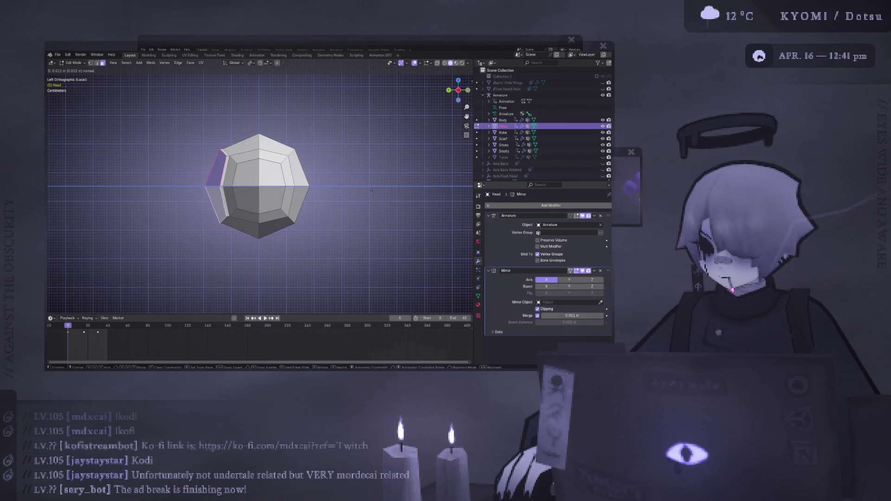
click(372, 190)
key(s)
click(353, 188)
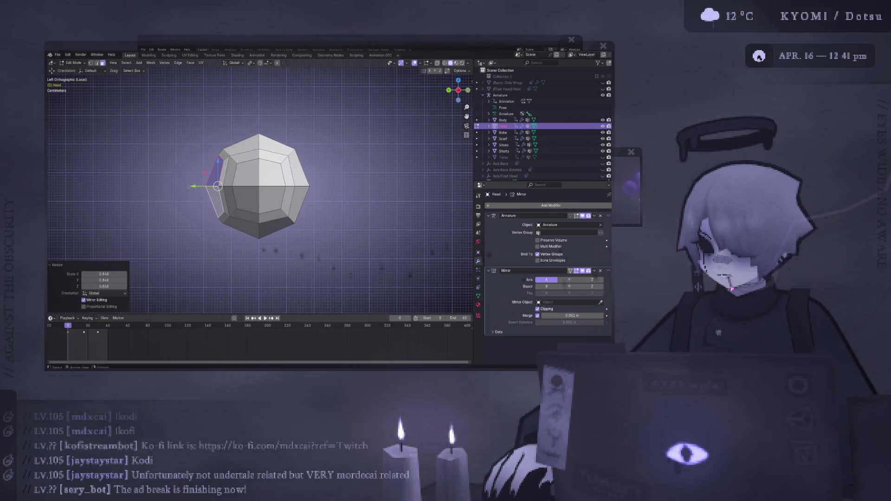
key(g)
click(363, 189)
Scale the side ring to 0.938 and shift it slightly along Y
key(s)
click(361, 190)
key(g)
key(y)
click(344, 192)
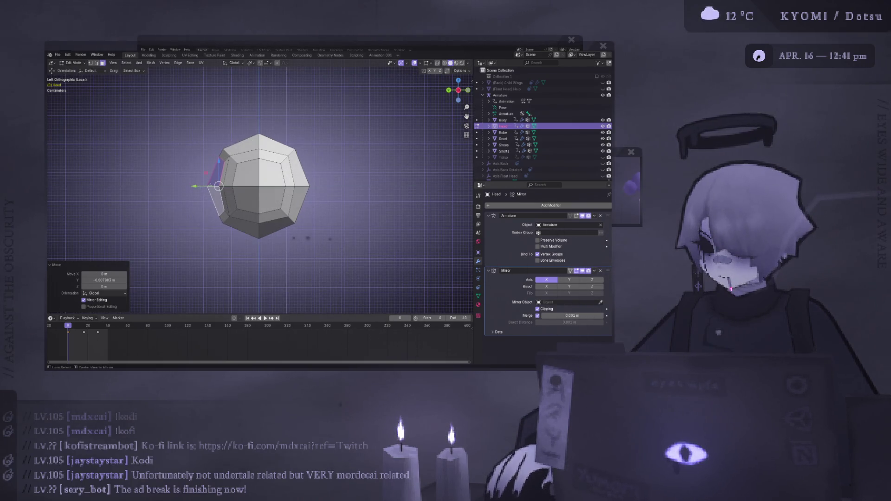
Check the mirrored head in Object Mode, then return to Edit Mode in Left view
key(ctrl+KP_1)
key(Tab)
mouse_move(348, 195)
middle_down()
mouse_move(415, 207)
mouse_move(221, 187)
middle_up()
key(Tab)
key(ctrl+KP_3)
scroll(277, 187, up, 4)
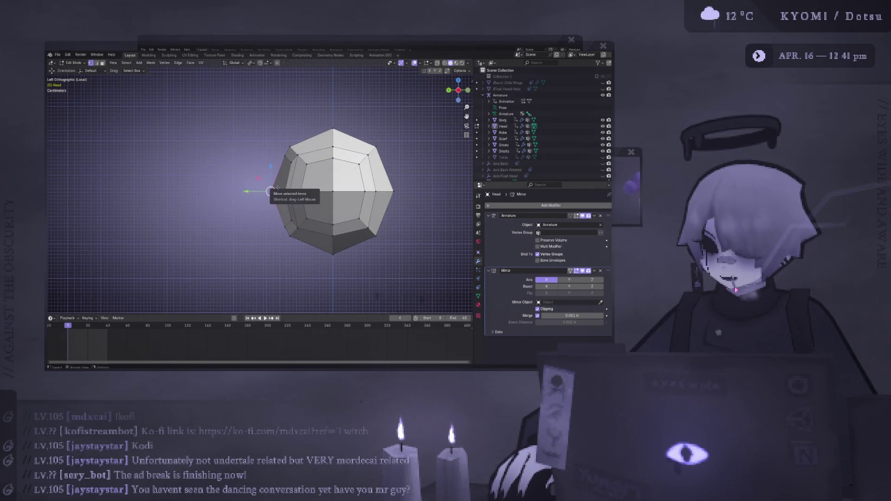
Shift the left-edge vertices along Y and save the file
drag(284, 189, 287, 188)
key(ctrl+s)
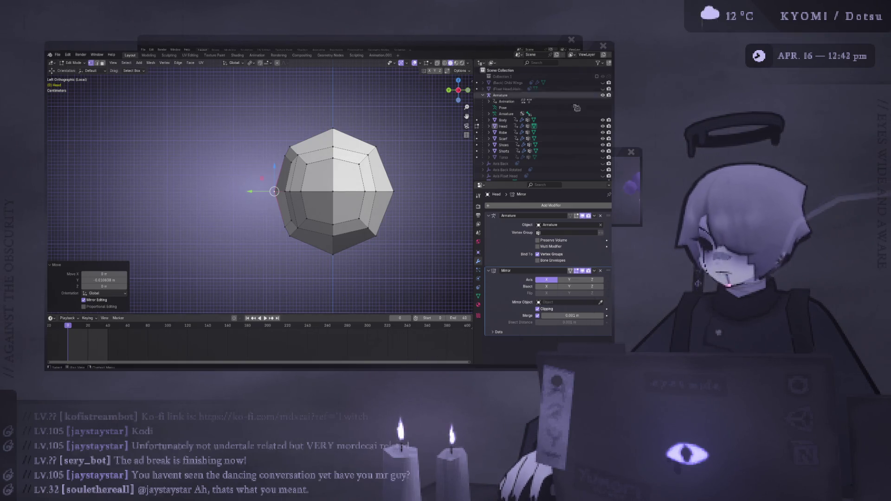
middle_drag(325, 195, 346, 186)
In Back view, raise the selection vertically by 0.021 m
key(Tab)
key(Tab)
key(ctrl+KP_1)
scroll(399, 193, up, 5)
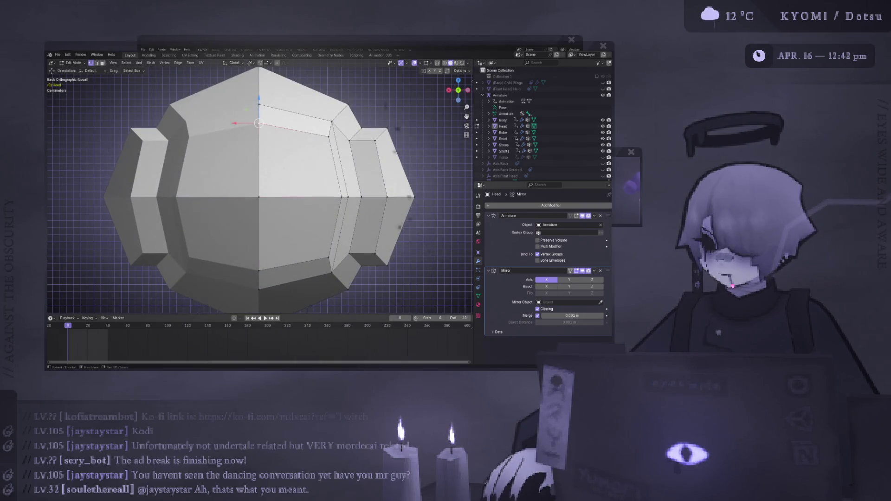
scroll(260, 190, down, 7)
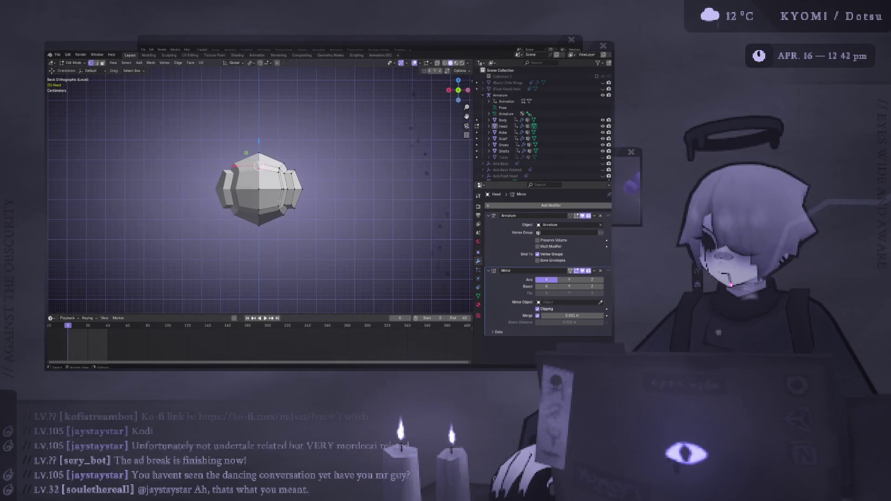
key(g)
key(z)
click(259, 136)
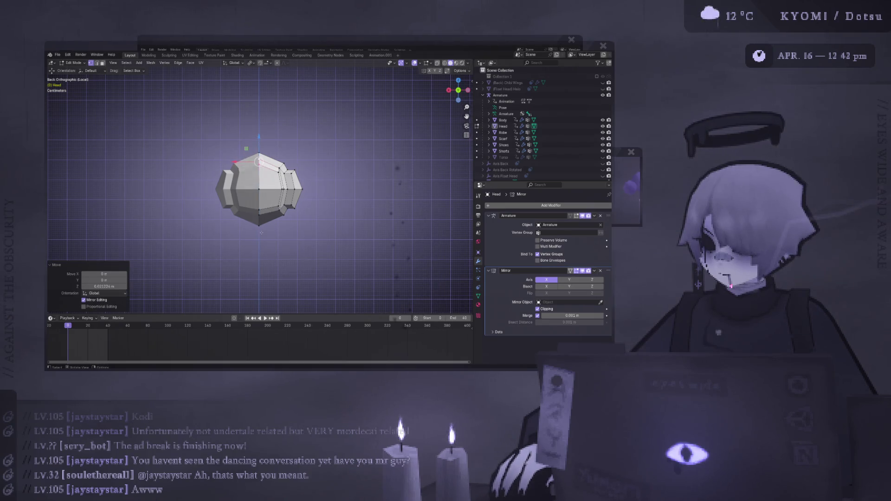
Return to Object Mode and orbit around the head to inspect the side bumps
key(Tab)
mouse_move(279, 204)
middle_down()
mouse_move(357, 197)
mouse_move(270, 191)
mouse_move(251, 198)
middle_up()
scroll(354, 205, up, 3)
scroll(354, 205, down, 2)
middle_drag(185, 194, 265, 211)
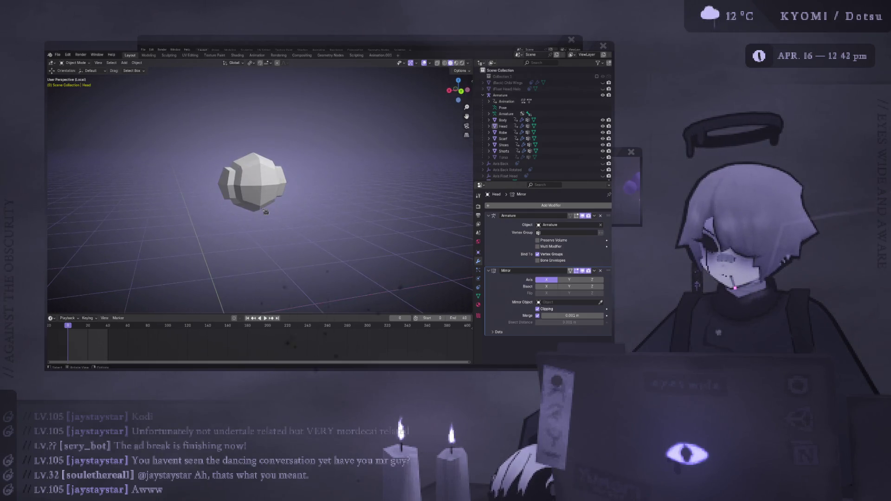
Back in Edit Mode, move the selected side geometry along Y from the left side
key(Tab)
scroll(291, 208, up, 2)
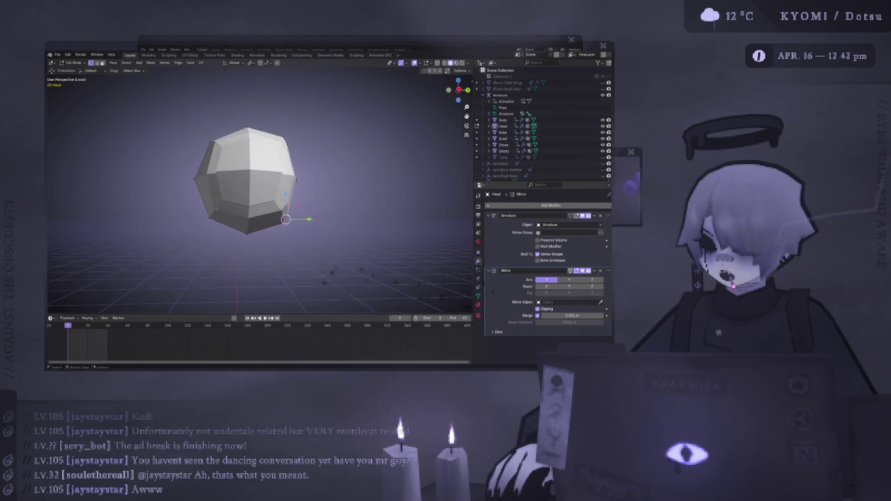
mouse_move(291, 208)
middle_down()
mouse_move(254, 173)
mouse_move(193, 200)
middle_up()
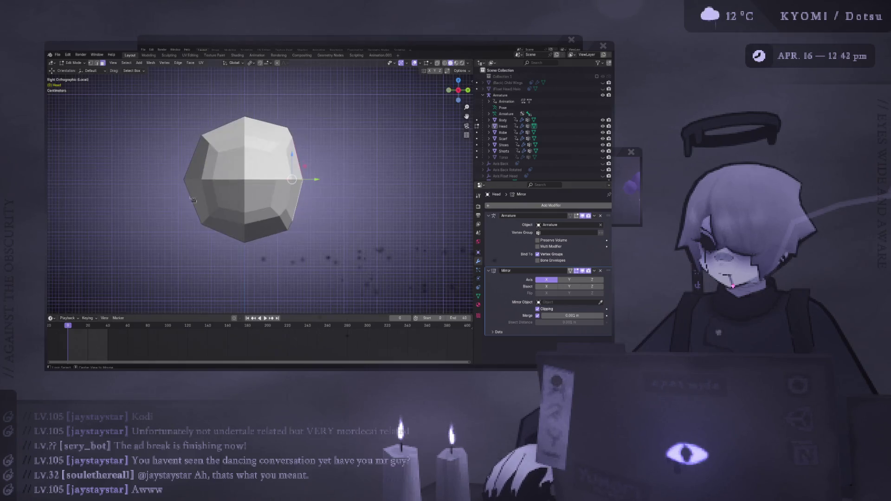
alt+middle_drag(301, 190, 233, 185)
key(g)
key(y)
click(196, 181)
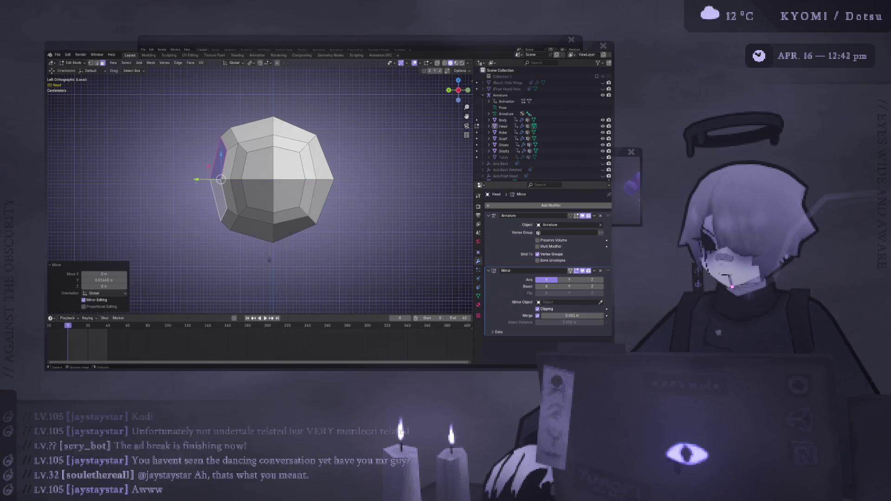
Check the head in Object Mode, then re-enter Edit Mode viewing its side
scroll(312, 198, down, 4)
key(Tab)
mouse_move(278, 203)
middle_down()
mouse_move(276, 213)
mouse_move(314, 219)
mouse_move(360, 207)
middle_up()
key(Tab)
scroll(283, 193, up, 3)
middle_drag(283, 192, 217, 158)
Select the side face loop, scale it to 0.734, and nudge it slightly along Y
alt+click(261, 185)
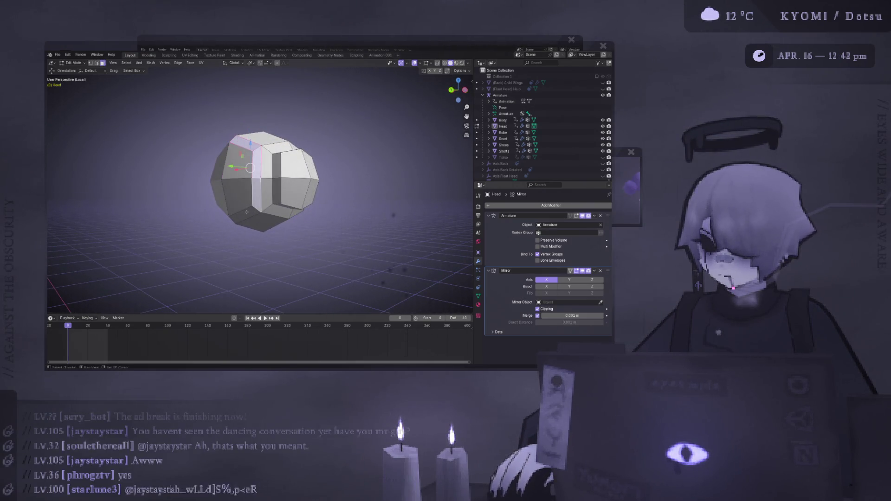
key(ctrl+KP_1)
key(s)
click(352, 162)
key(ctrl+KP_3)
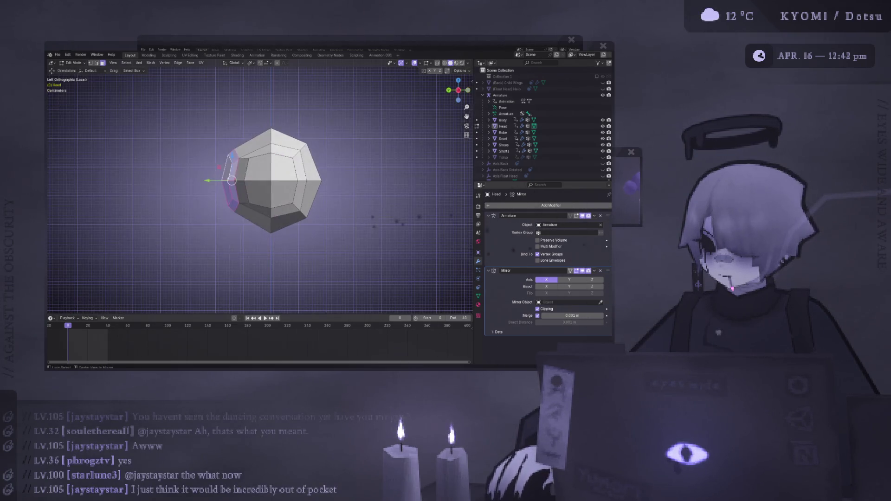
drag(209, 180, 216, 180)
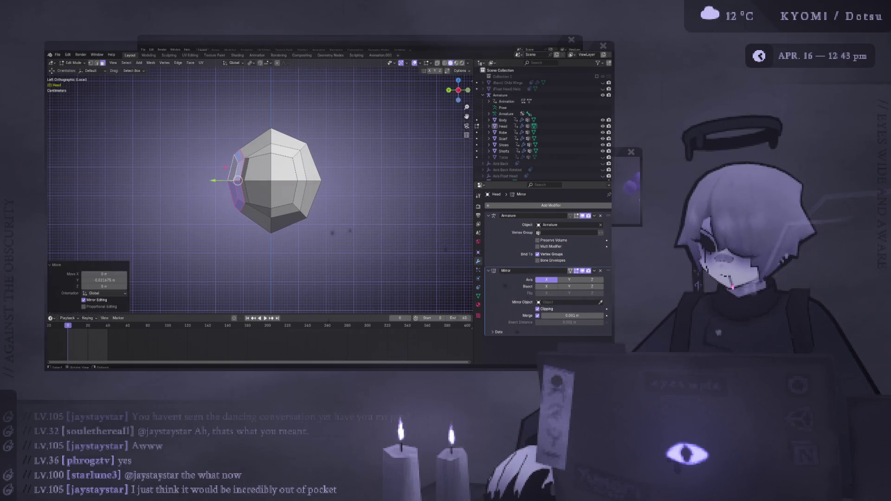
Extrude the side face loop in place without moving it
key(e)
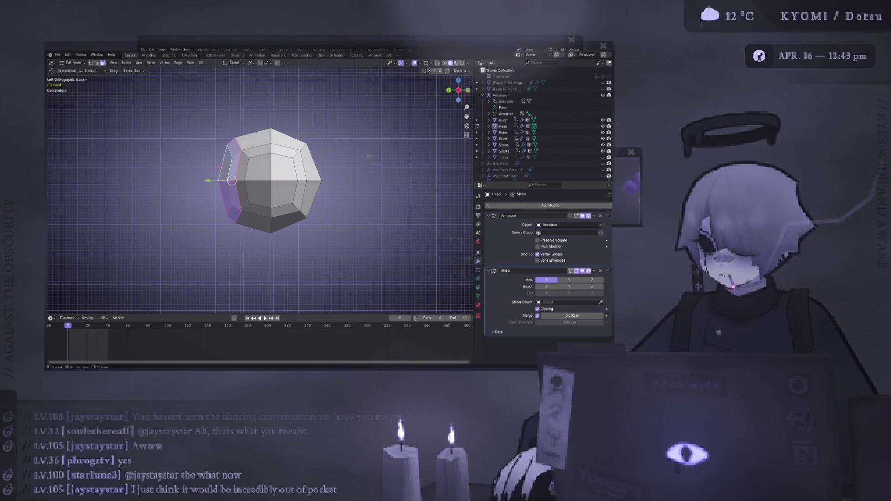
right_click(365, 158)
key(s)
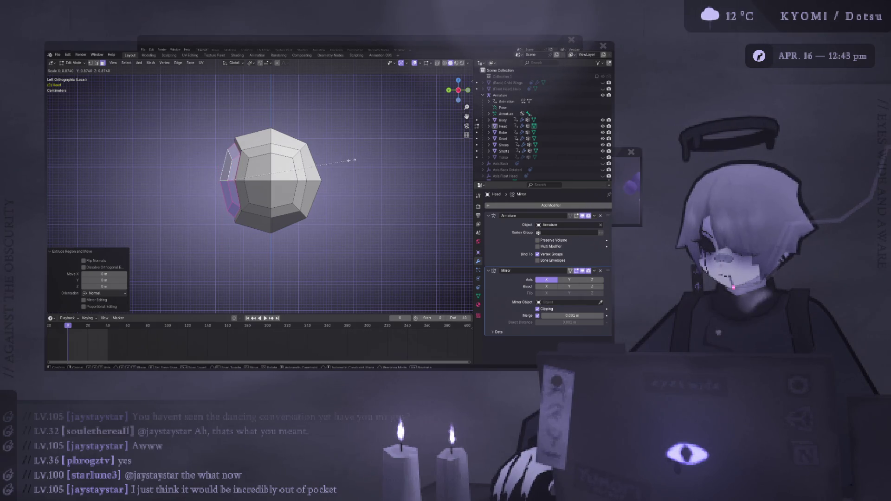
Shrink the extruded side faces, push them outward along X, then scale them down again
click(342, 161)
mouse_move(341, 161)
middle_down()
mouse_move(399, 251)
mouse_move(395, 288)
mouse_move(364, 166)
middle_up()
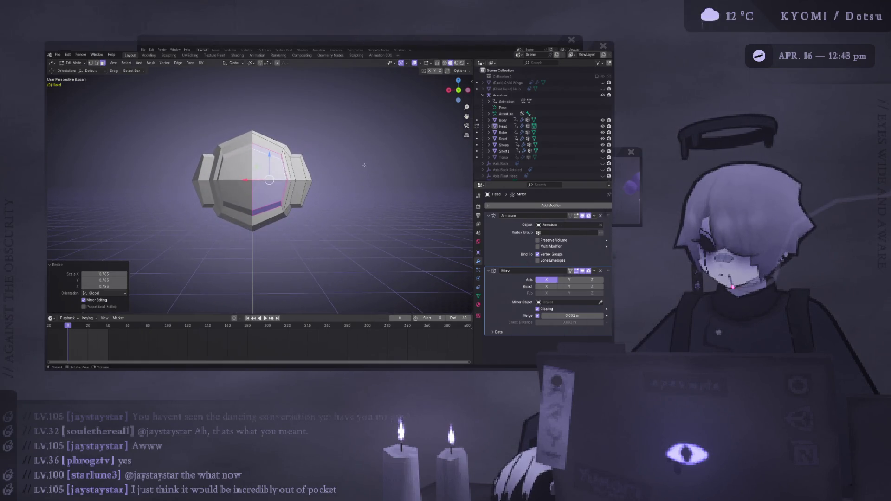
key(g)
key(x)
click(356, 177)
key(s)
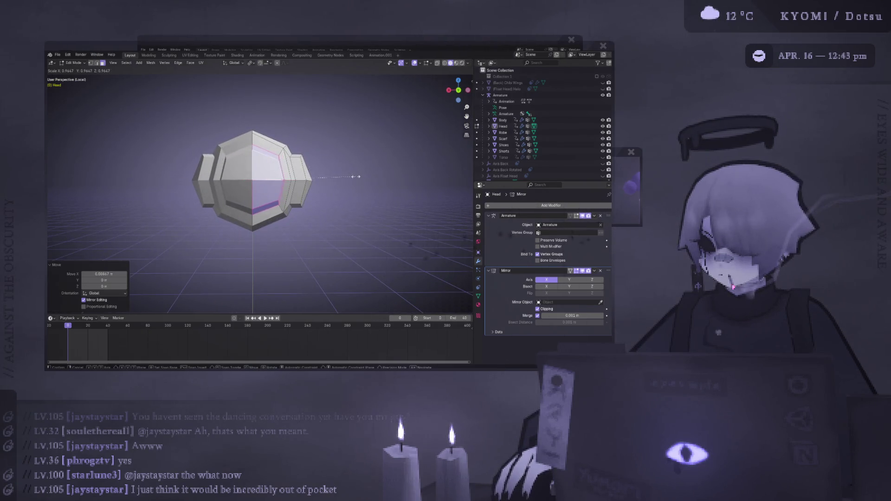
click(353, 178)
middle_drag(352, 178, 316, 187)
Reselect geometry until the vertical face loop on the head's left side is selected
click(259, 176)
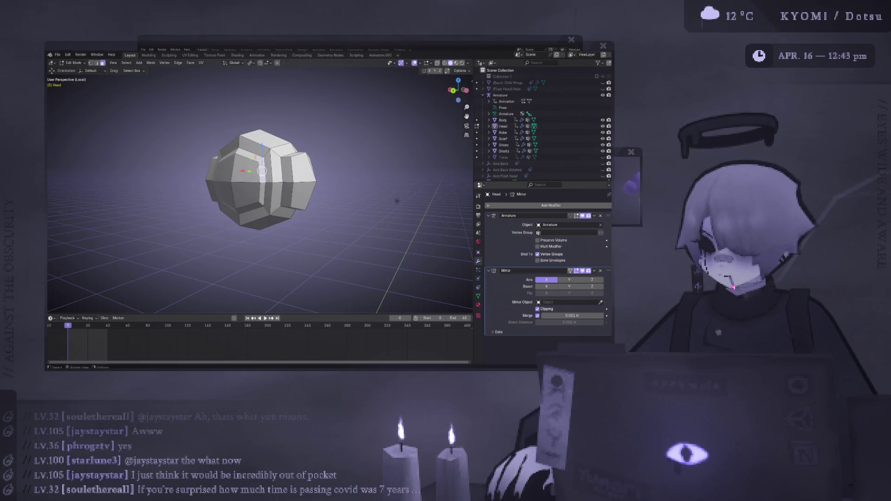
middle_drag(250, 168, 270, 170)
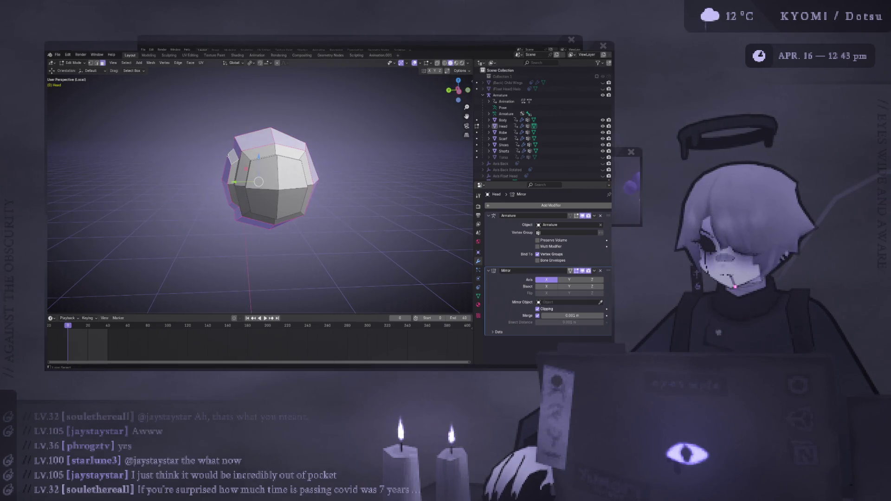
key(alt+a)
scroll(277, 172, up, 4)
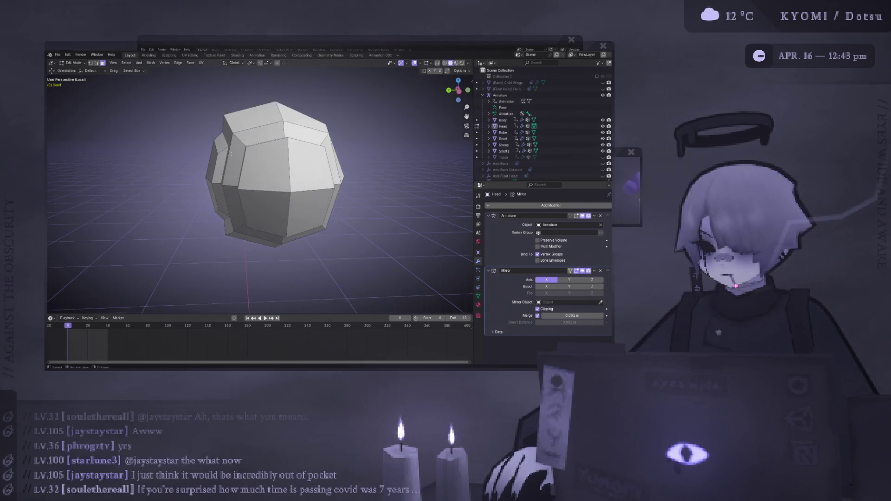
click(209, 139)
middle_drag(208, 139, 229, 142)
key(alt+a)
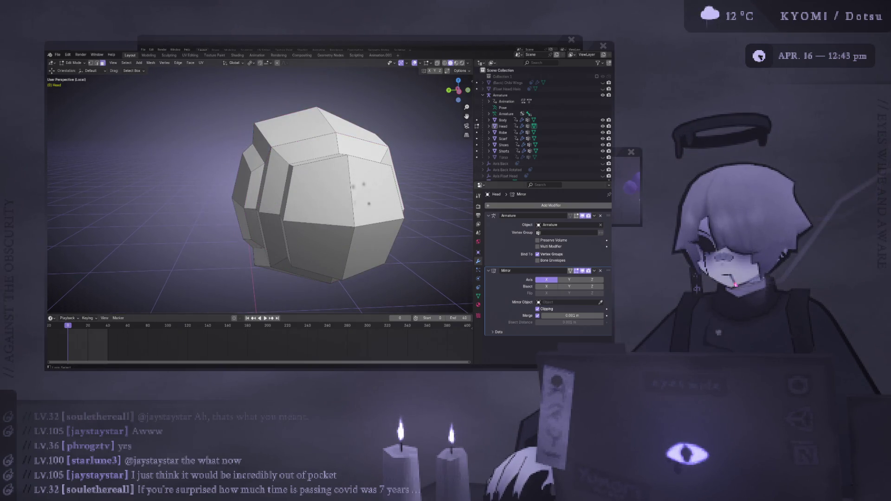
alt+click(254, 218)
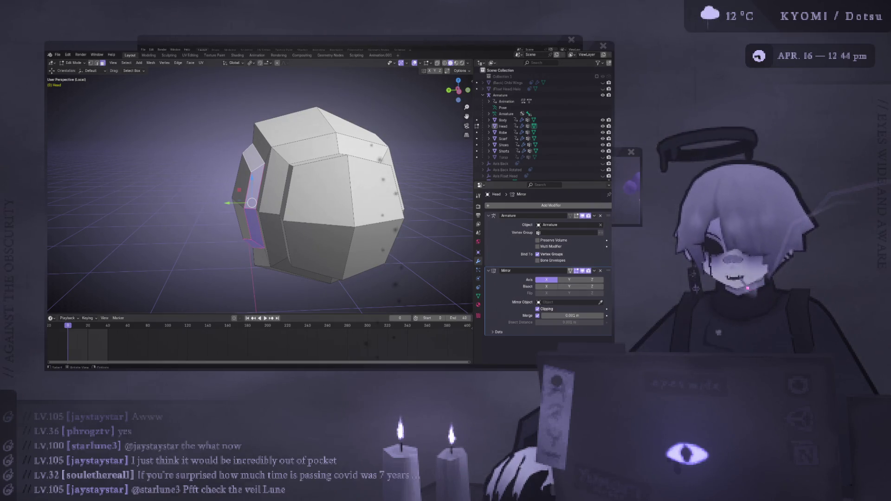
Delete the selected front faces to open the head and select the opening's edge loop
middle_drag(278, 209, 306, 202)
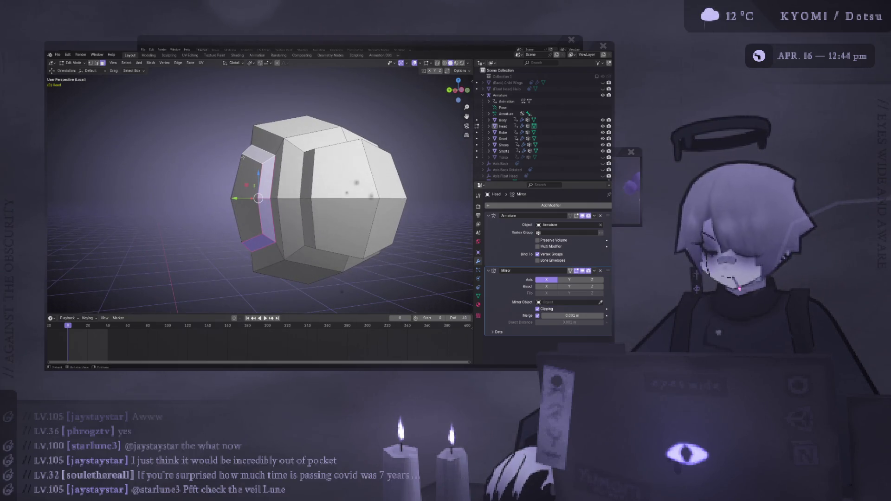
key(x)
click(241, 160)
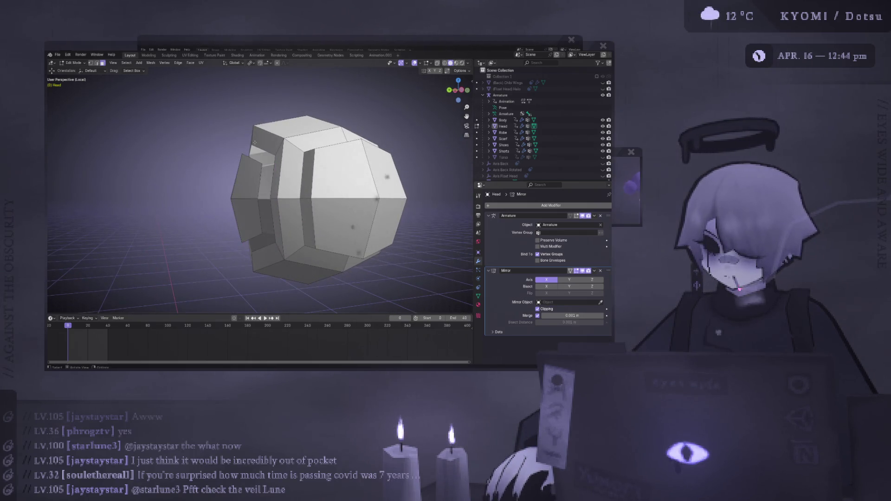
alt+click(254, 143)
middle_drag(260, 139, 277, 135)
key(alt+a)
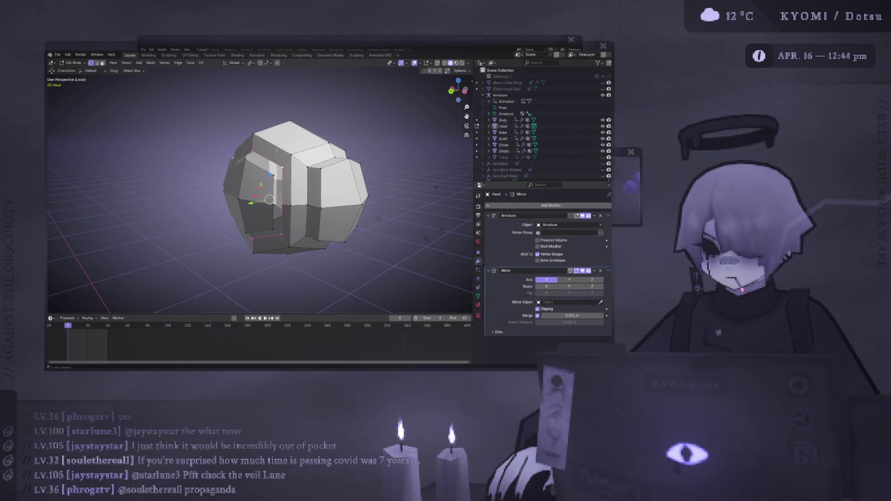
alt+click(285, 181)
Extrude the porthole rim and push it outward along the Y axis
mouse_move(260, 186)
middle_down()
mouse_move(306, 188)
mouse_move(281, 191)
mouse_move(288, 215)
mouse_move(260, 181)
middle_up()
middle_drag(242, 145, 226, 193)
key(ctrl+KP_3)
key(g)
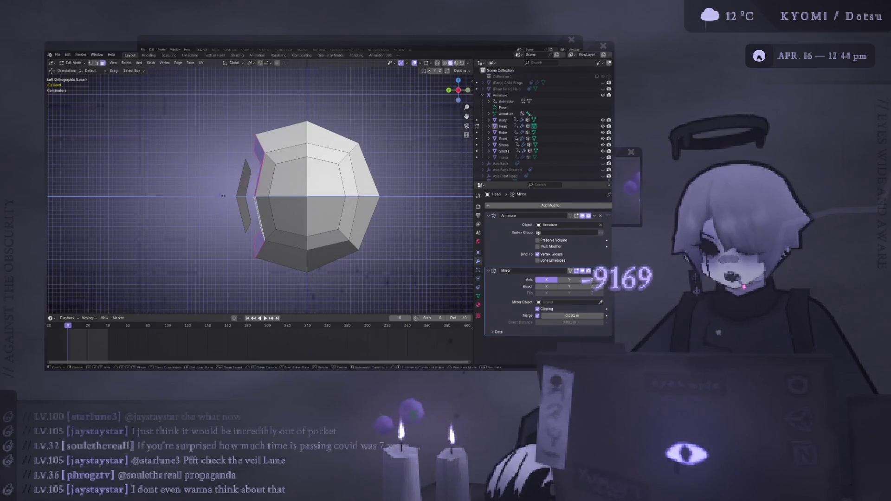
key(Escape)
key(g)
key(y)
click(224, 204)
key(Tab)
mouse_move(225, 204)
middle_down()
mouse_move(307, 232)
mouse_move(114, 184)
mouse_move(307, 183)
mouse_move(316, 199)
mouse_move(197, 143)
mouse_move(121, 138)
middle_up()
key(Tab)
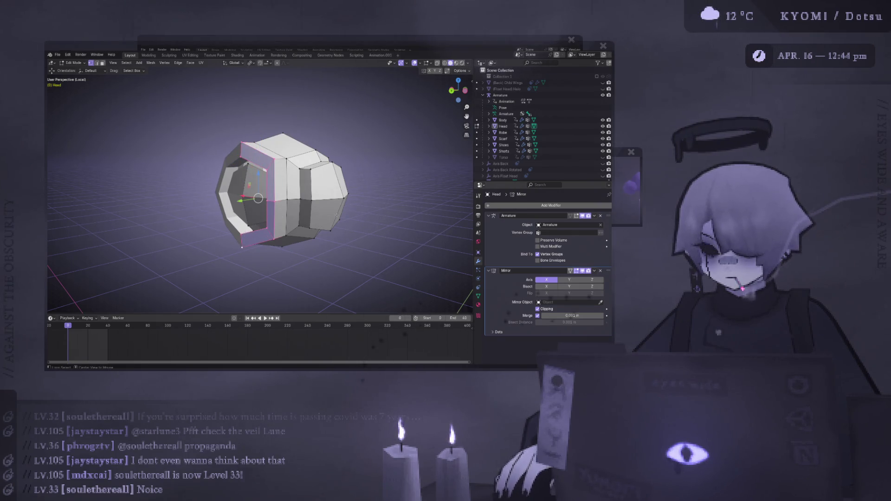
Flatten the rim edge by scaling it to 0 on X and 0 on Y
alt+middle_drag(204, 197, 188, 198)
alt+middle_drag(242, 202, 269, 202)
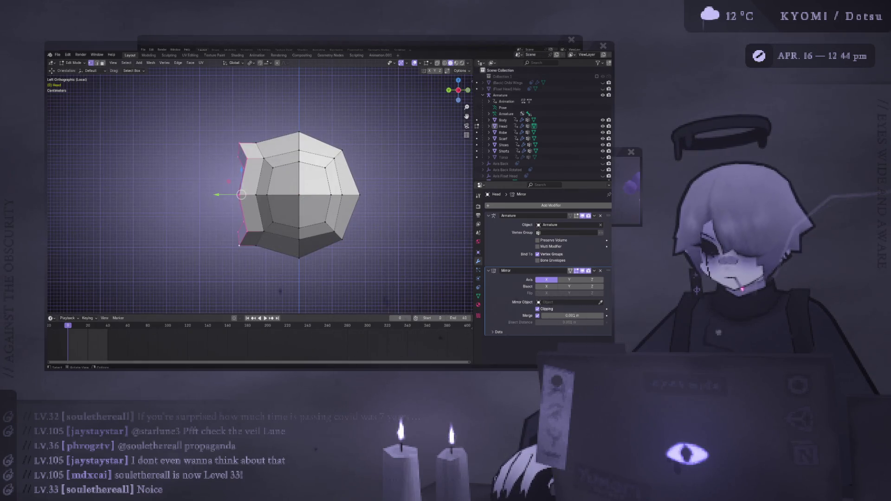
key(s)
key(x)
key(0)
key(Return)
key(ctrl+z)
key(s)
key(y)
key(0)
key(Return)
Nudge the rim along Y, check the connected rim piece, and select the Head object
middle_drag(278, 209, 315, 204)
drag(219, 192, 217, 191)
middle_drag(279, 209, 325, 209)
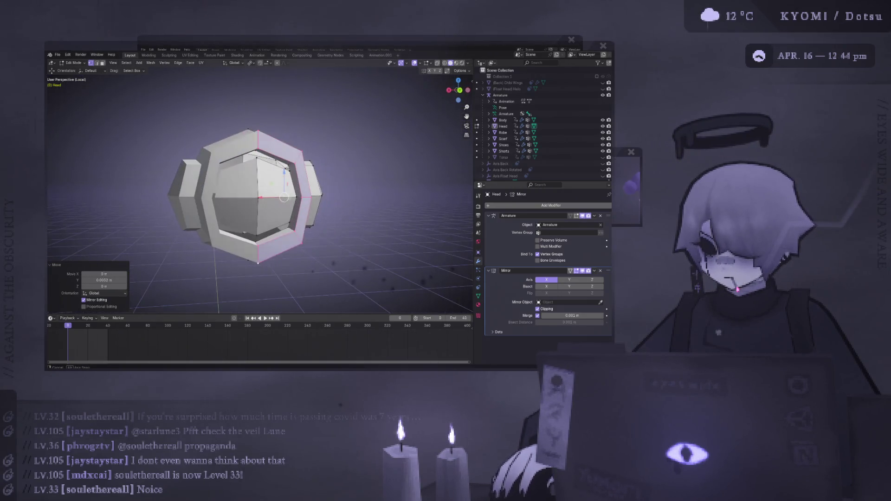
click(288, 170)
key(ctrl+l)
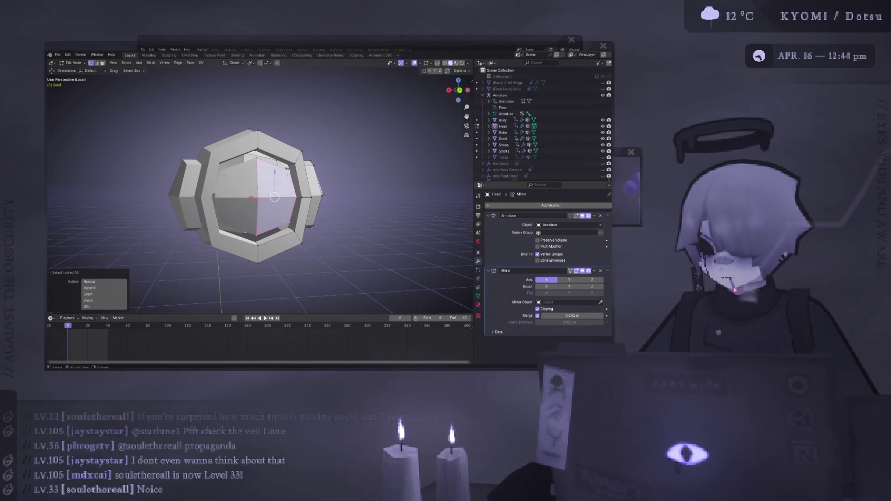
key(ctrl+KP_1)
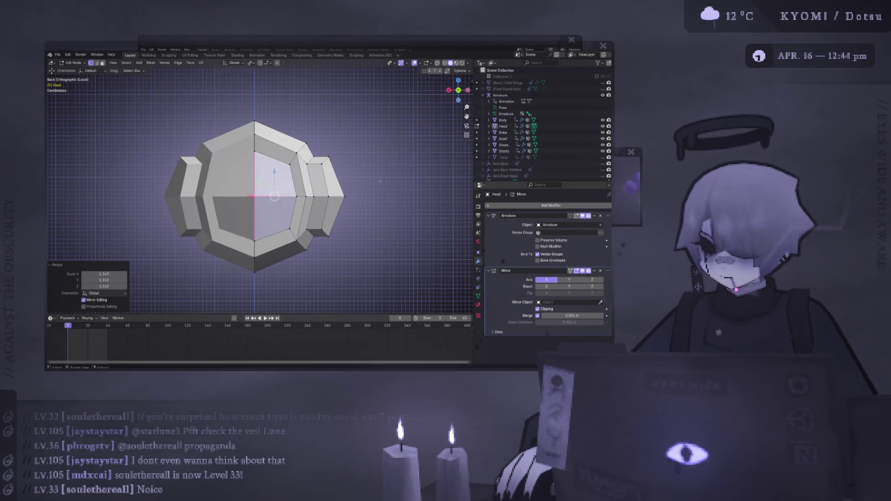
key(Tab)
mouse_move(383, 186)
middle_down()
mouse_move(134, 190)
mouse_move(340, 183)
mouse_move(354, 205)
mouse_move(297, 170)
mouse_move(286, 183)
mouse_move(265, 183)
mouse_move(304, 169)
middle_up()
click(265, 182)
Zoom in on the selected Head object in Object Mode
scroll(265, 182, up, 4)
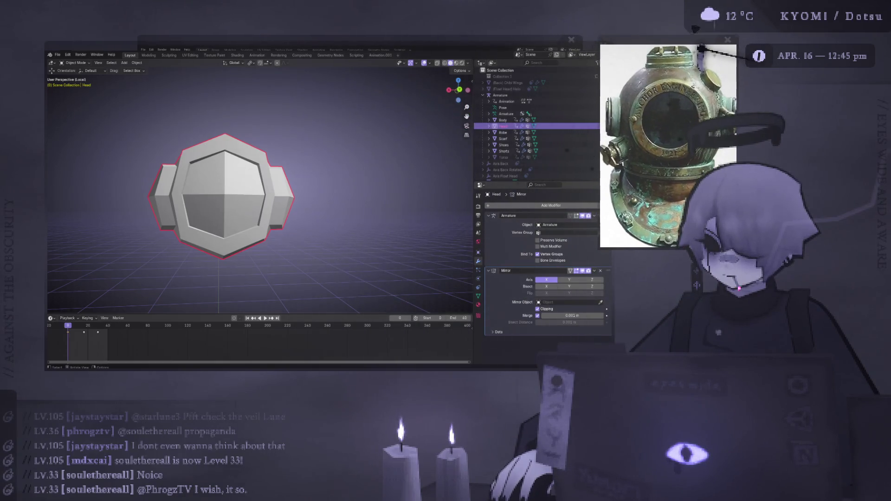
Extrude the head's top face, raise it slightly and shrink it to about three quarters
mouse_move(302, 193)
middle_down()
mouse_move(279, 139)
mouse_move(284, 181)
middle_up()
key(Tab)
key(ctrl+KP_1)
key(e)
click(344, 184)
key(g)
key(z)
click(325, 177)
key(s)
click(317, 180)
key(s)
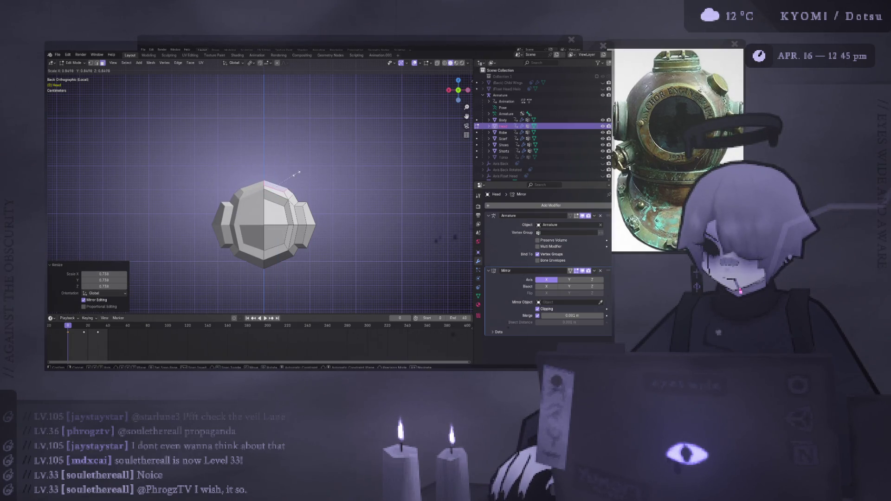
click(295, 174)
Extrude the top face again and raise it for a second stepped tier
key(e)
click(274, 167)
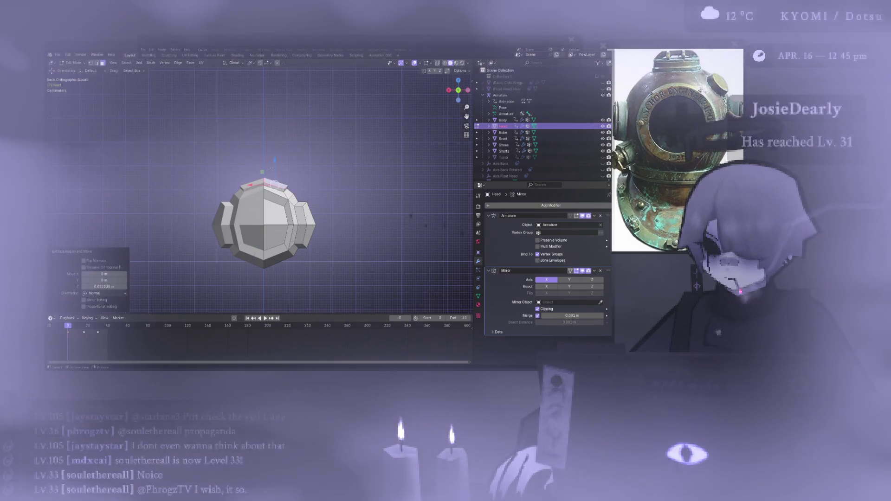
key(g)
key(z)
click(271, 163)
key(Tab)
scroll(311, 216, down, 3)
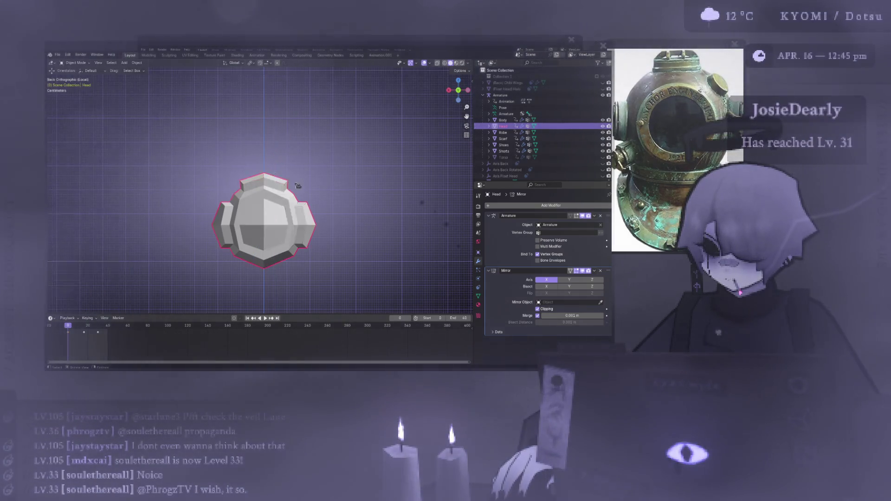
mouse_move(311, 216)
middle_down()
mouse_move(297, 191)
mouse_move(339, 126)
mouse_move(325, 252)
middle_up()
key(Tab)
scroll(295, 185, up, 4)
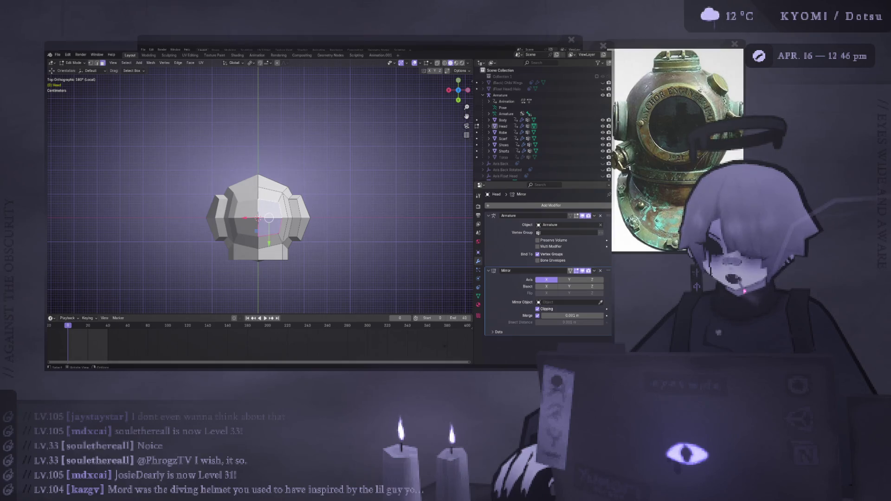
Shrink the selection to about three quarters and shift it along X
drag(245, 218, 243, 218)
mouse_move(243, 218)
middle_down()
mouse_move(250, 143)
mouse_move(288, 184)
mouse_move(260, 188)
mouse_move(243, 223)
mouse_move(312, 211)
middle_up()
mouse_move(163, 209)
alt+middle_down()
mouse_move(362, 222)
mouse_move(325, 211)
mouse_move(316, 218)
mouse_move(294, 172)
mouse_move(274, 162)
alt+middle_up()
key(s)
click(338, 222)
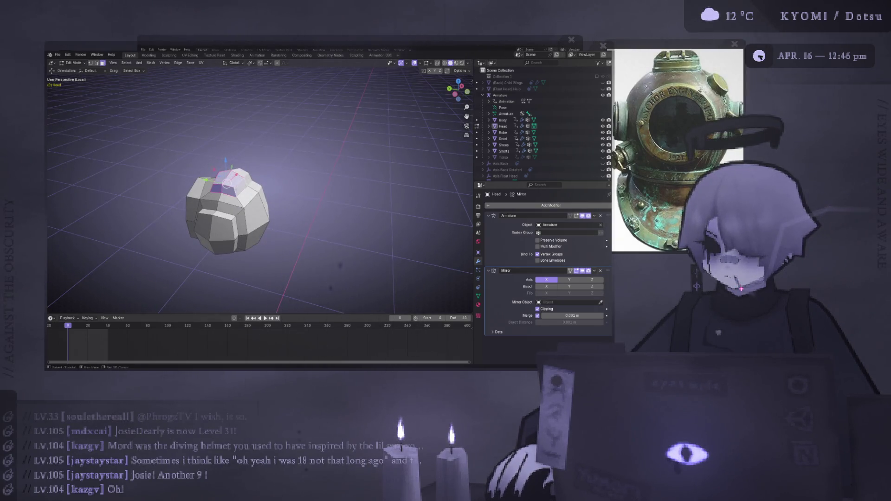
key(ctrl+KP_1)
key(g)
key(x)
click(246, 186)
Adjust the selection's height along Z, lowering it slightly after checking the shape
middle_drag(246, 186, 261, 168)
key(ctrl+KP_1)
key(g)
key(z)
click(268, 154)
key(Tab)
mouse_move(268, 155)
middle_down()
mouse_move(250, 191)
mouse_move(267, 166)
mouse_move(281, 201)
mouse_move(265, 210)
mouse_move(325, 248)
mouse_move(325, 228)
middle_up()
key(Tab)
key(g)
key(z)
click(266, 165)
Shift the porthole vertices sideways along X, enlarge them slightly, and save the file
scroll(282, 201, up, 5)
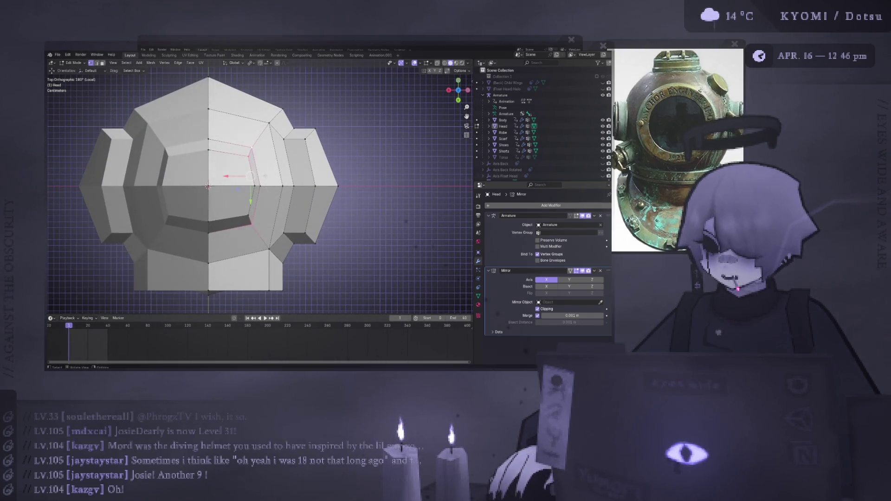
shift+click(251, 224)
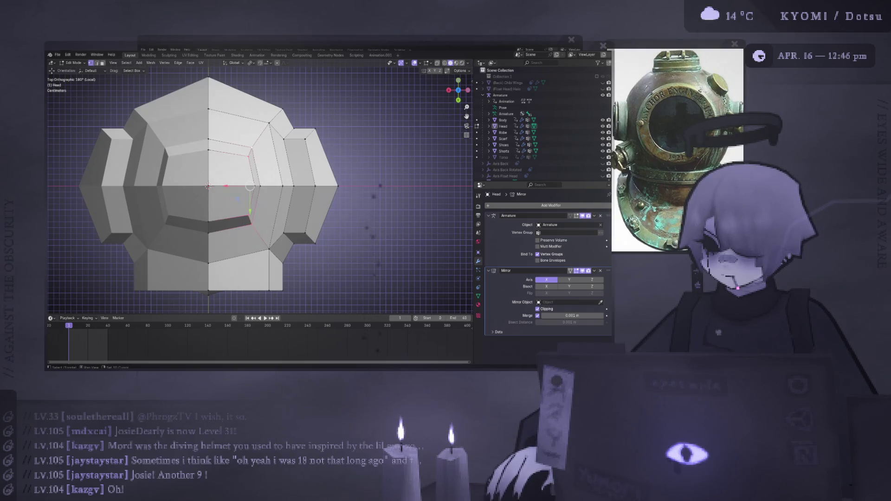
key(g)
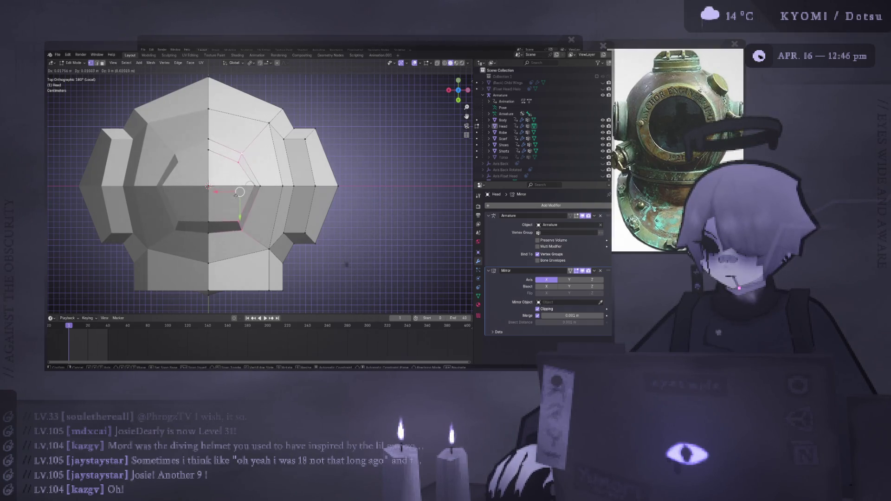
key(x)
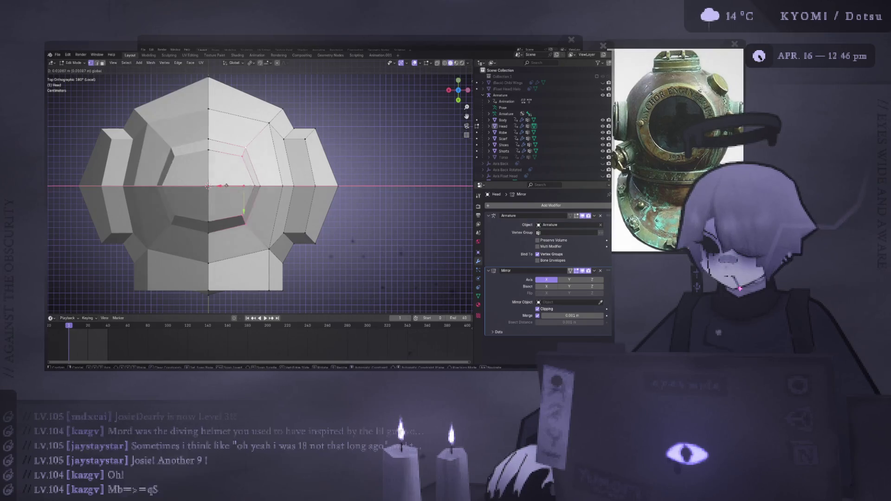
click(220, 187)
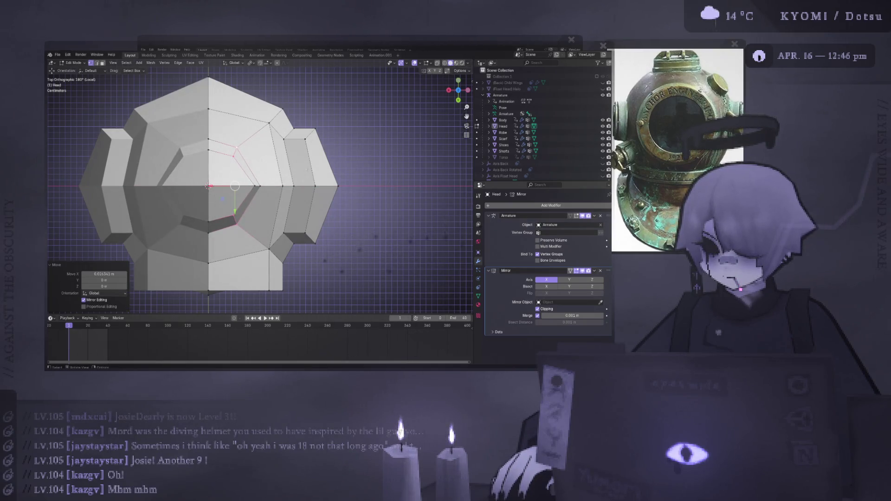
key(s)
click(320, 155)
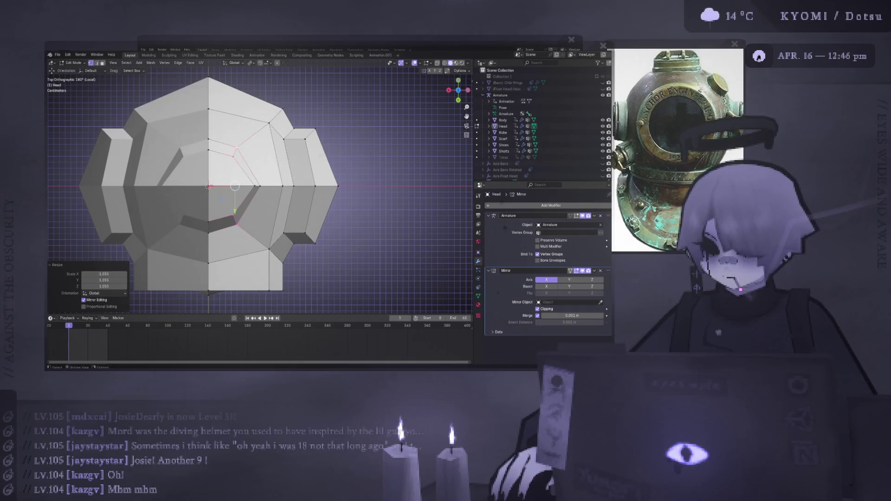
key(ctrl+s)
key(Tab)
mouse_move(254, 186)
middle_down()
mouse_move(211, 223)
mouse_move(338, 214)
mouse_move(301, 209)
mouse_move(246, 220)
mouse_move(263, 213)
mouse_move(278, 133)
mouse_move(260, 194)
middle_up()
key(KP_Decimal)
key(Tab)
Return the head to Object Mode and orbit around it to inspect the finished helmet
scroll(258, 209, down, 6)
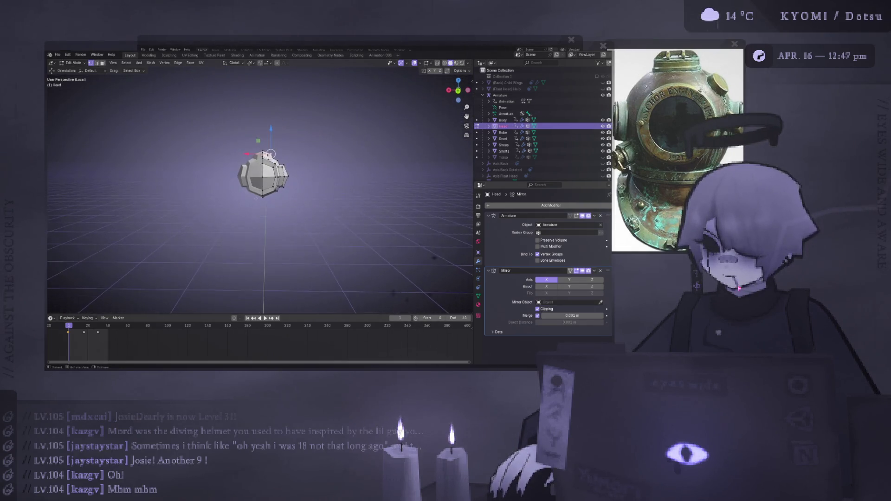
key(Tab)
middle_drag(257, 230, 96, 246)
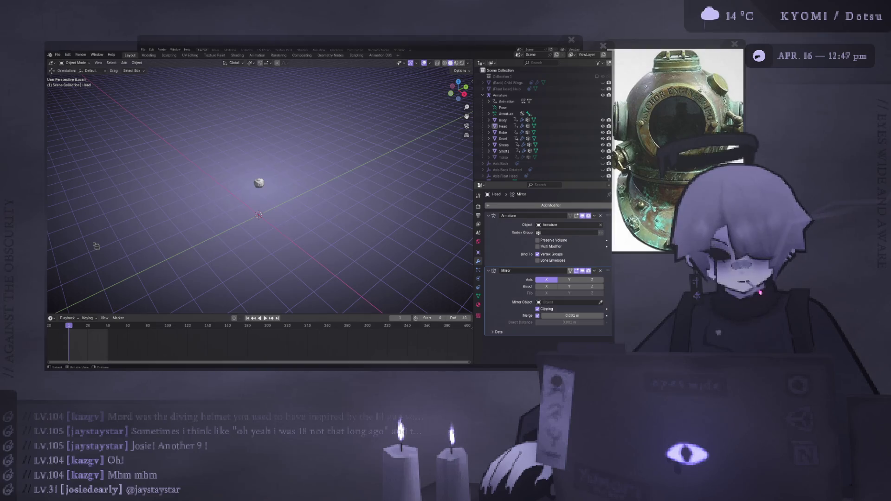
key(KP_Decimal)
mouse_move(288, 172)
middle_down()
mouse_move(320, 156)
mouse_move(279, 200)
mouse_move(297, 176)
mouse_move(281, 167)
mouse_move(323, 191)
mouse_move(341, 190)
mouse_move(334, 182)
middle_up()
scroll(321, 156, down, 5)
key(Tab)
scroll(279, 200, up, 3)
key(Tab)
scroll(278, 200, down, 3)
scroll(281, 168, down, 3)
Exit Local View to show the full character and select the sword placeholder
key(KP_Divide)
middle_drag(304, 219, 262, 228)
scroll(287, 221, down, 3)
click(267, 222)
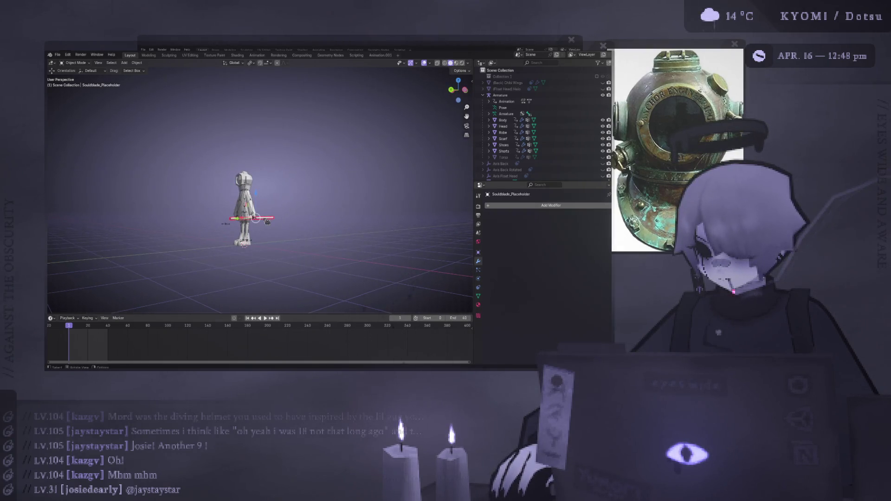
Delete the sword placeholder
key(Delete)
scroll(316, 207, up, 3)
middle_drag(316, 207, 210, 196)
Flatten the scarf collar vertically to 0.741 in Edit Mode
click(210, 196)
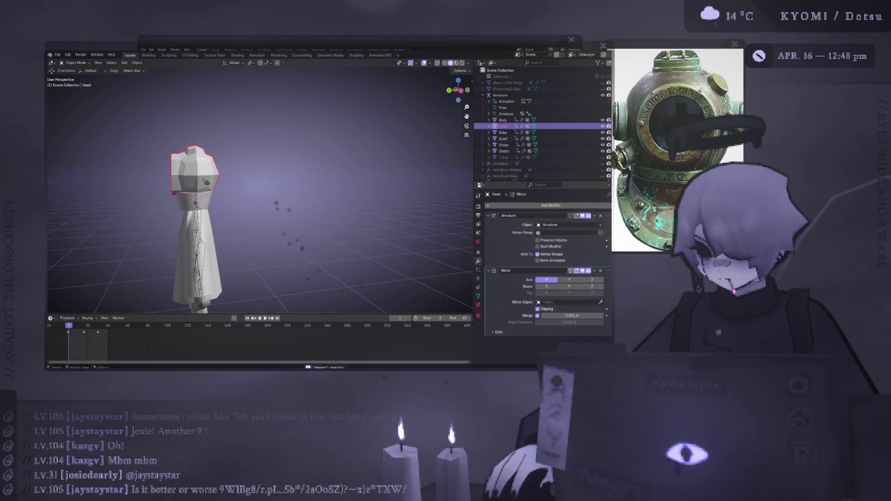
key(Tab)
key(KP_Decimal)
key(ctrl+KP_3)
scroll(295, 203, up, 2)
key(s)
key(z)
click(343, 183)
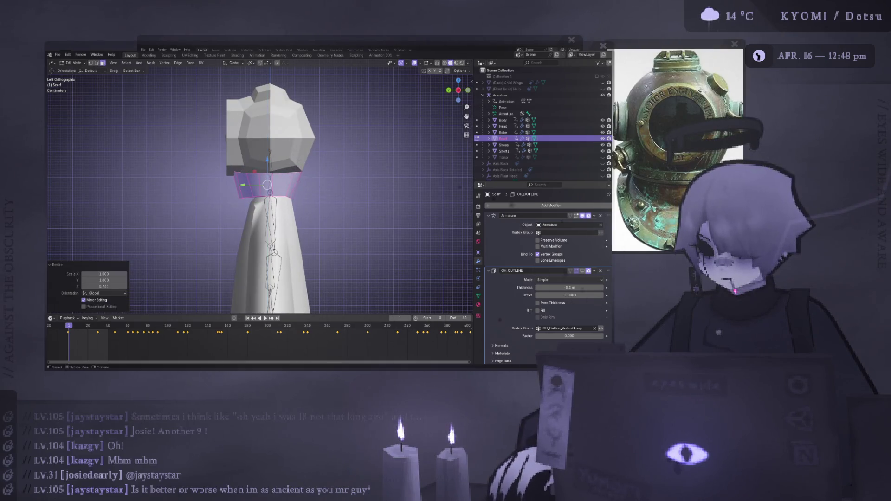
key(ctrl+KP_1)
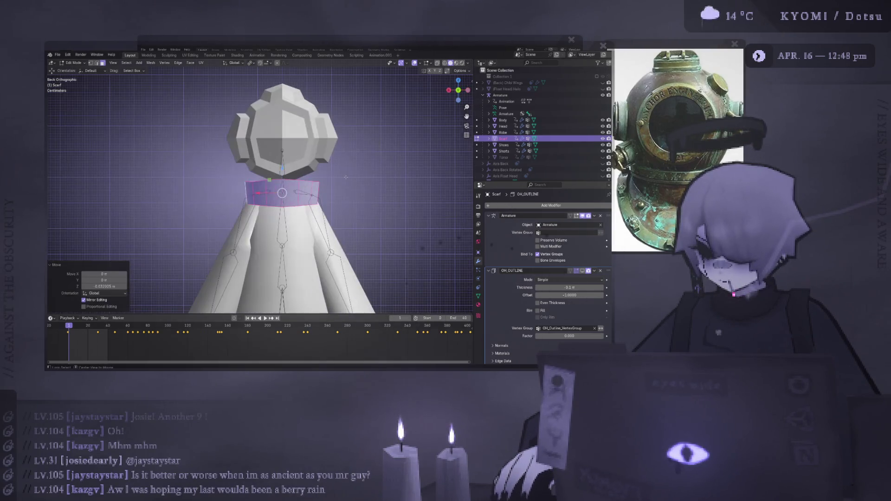
key(Left)
middle_drag(343, 177, 316, 160)
key(Tab)
Lower the helmet head slightly along the Z axis
click(306, 155)
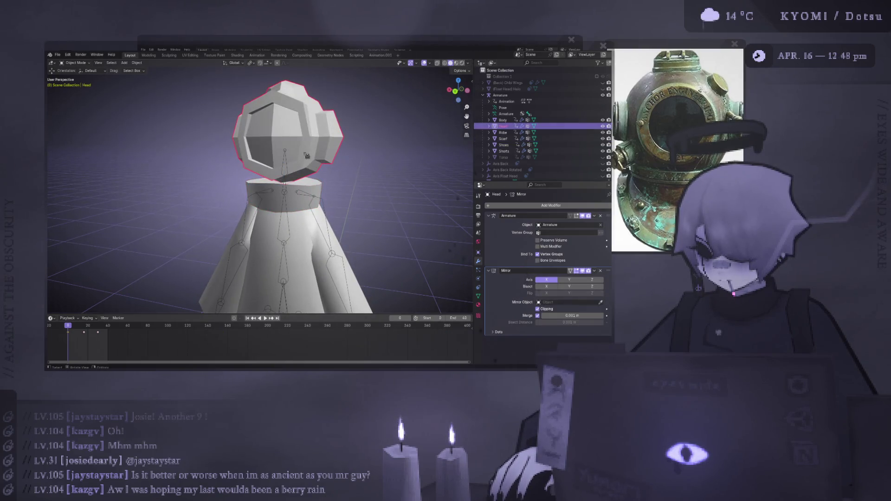
key(ctrl+KP_1)
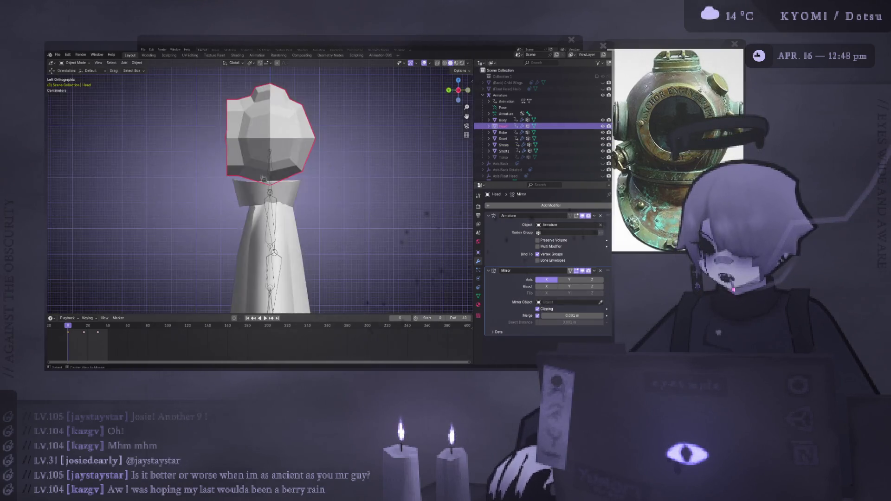
key(Tab)
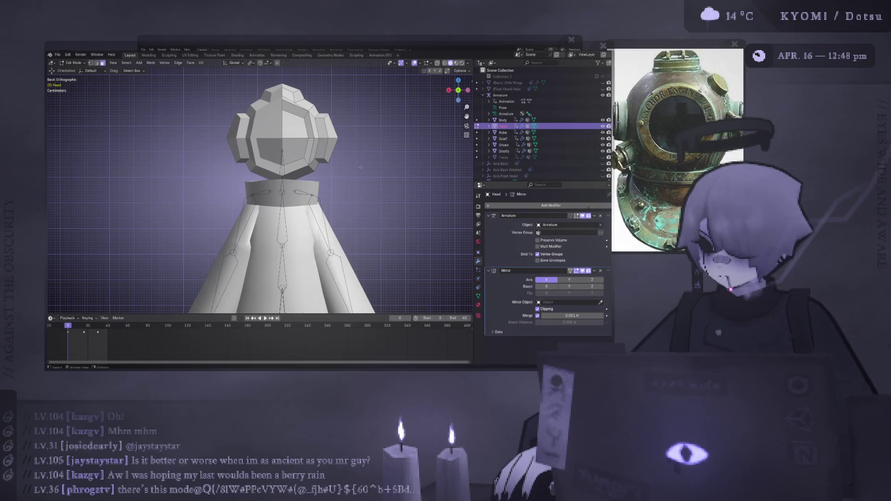
key(a)
key(Tab)
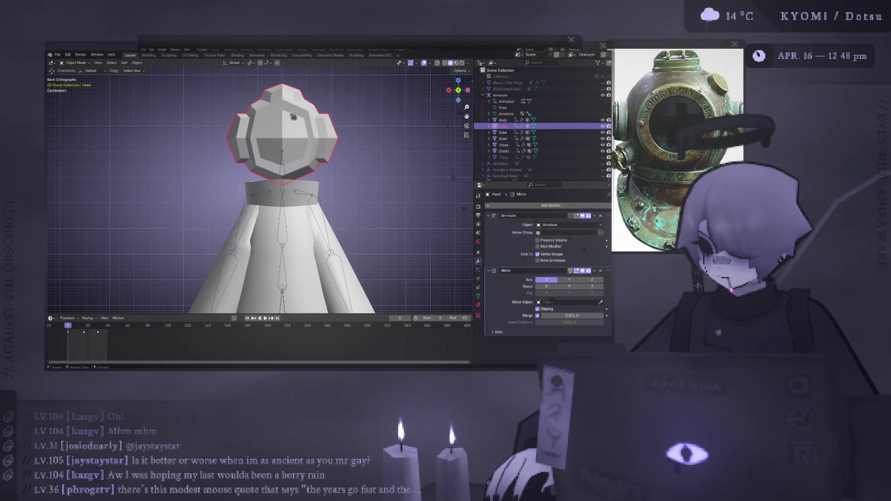
scroll(268, 230, down, 6)
key(g)
key(z)
key(Return)
Inspect the back of the head and trial another move on X and Z, then cancel it
key(Tab)
mouse_move(232, 186)
middle_down()
mouse_move(149, 151)
mouse_move(195, 156)
mouse_move(259, 185)
middle_up()
scroll(209, 176, up, 4)
key(Tab)
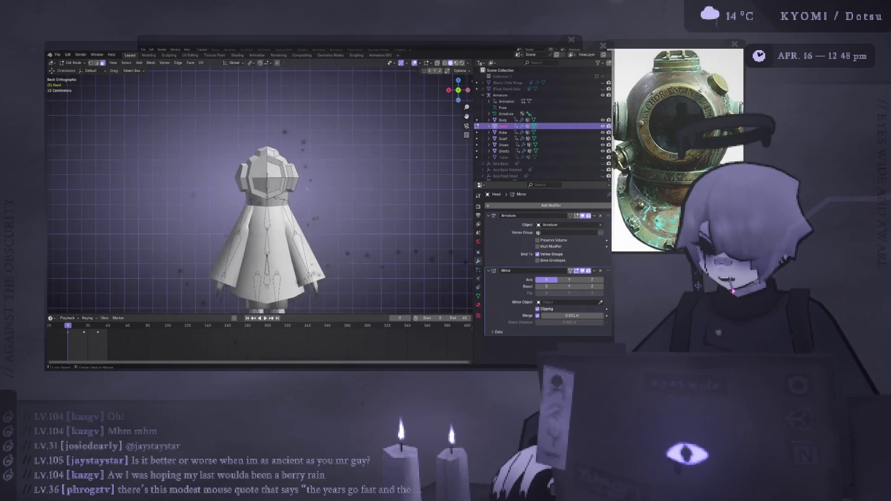
scroll(278, 185, up, 5)
scroll(291, 210, down, 5)
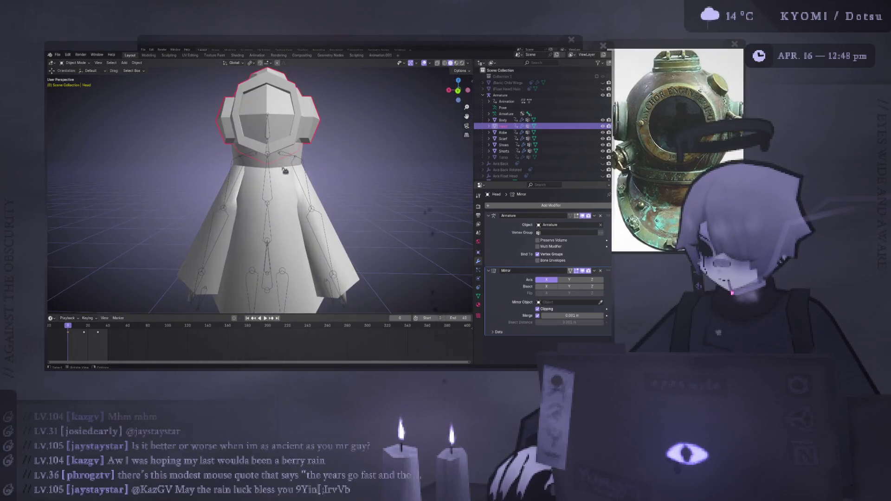
scroll(305, 223, up, 4)
key(g)
key(x)
key(z)
right_click(310, 217)
Narrow the scarf collar along the X axis, then view the whole character
click(294, 218)
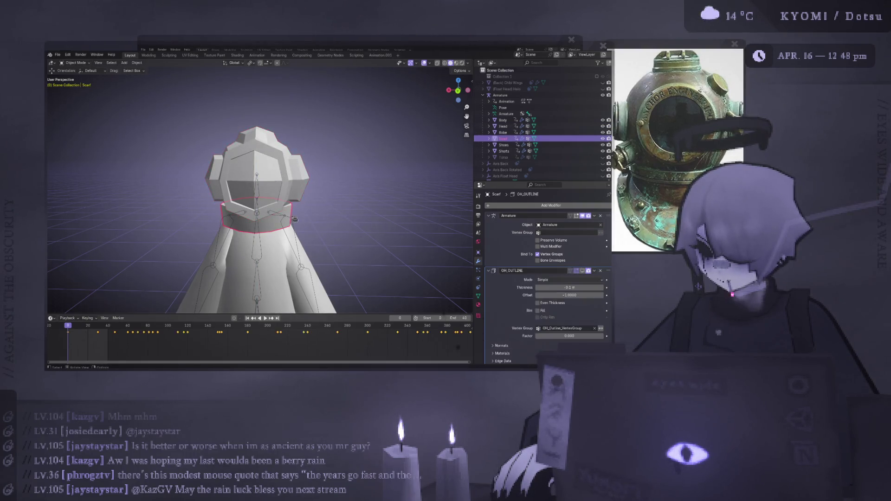
key(ctrl+KP_1)
key(Tab)
scroll(297, 218, up, 2)
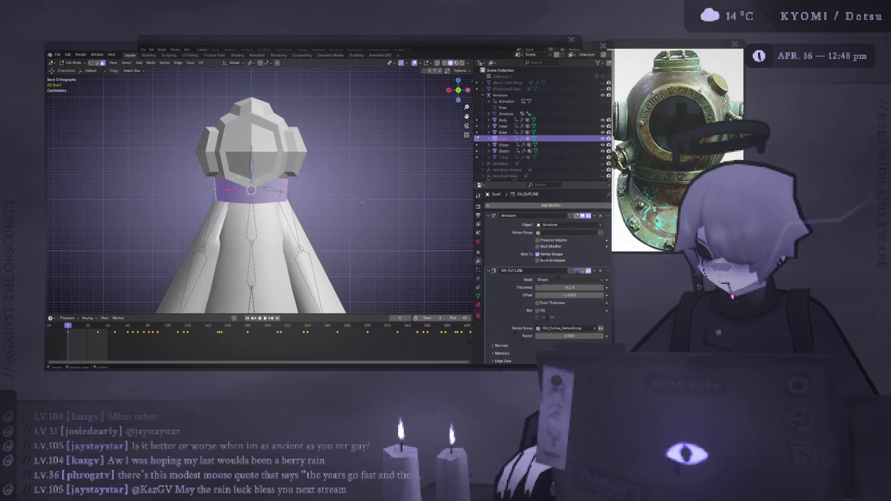
key(s)
key(x)
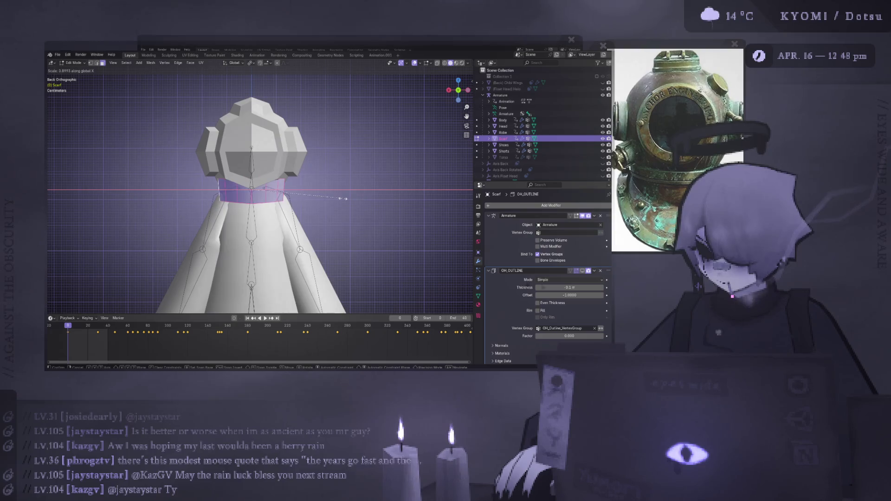
click(342, 199)
key(alt+q)
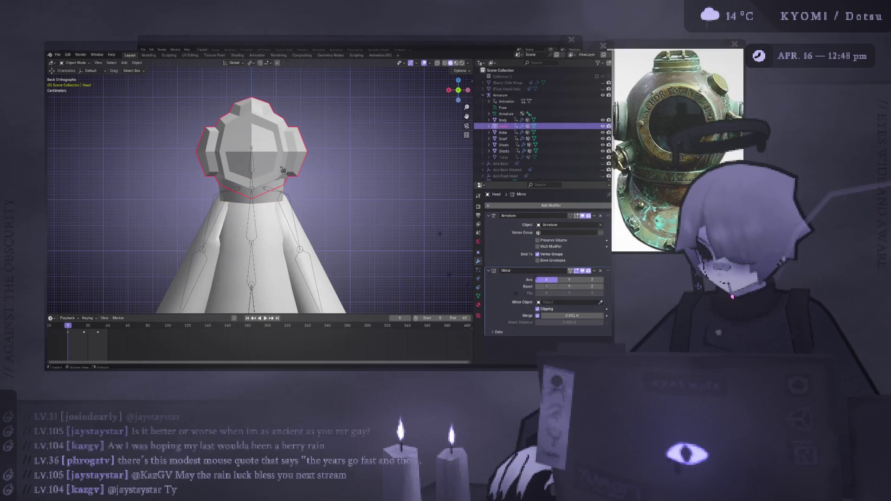
key(Tab)
mouse_move(209, 204)
middle_down()
mouse_move(172, 204)
mouse_move(218, 209)
mouse_move(204, 209)
middle_up()
scroll(186, 204, down, 3)
scroll(195, 206, down, 3)
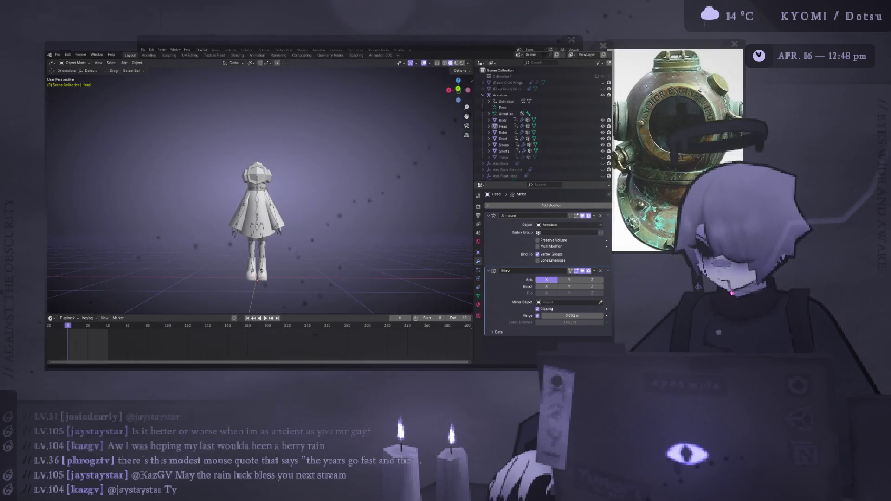
Preview the robed character with overlays hidden, then restore overlays and edit the helmet head mesh
click(424, 63)
scroll(380, 165, down, 4)
mouse_move(226, 235)
middle_down()
mouse_move(173, 250)
mouse_move(213, 209)
middle_up()
scroll(174, 250, up, 2)
scroll(299, 96, up, 5)
middle_drag(300, 96, 260, 148)
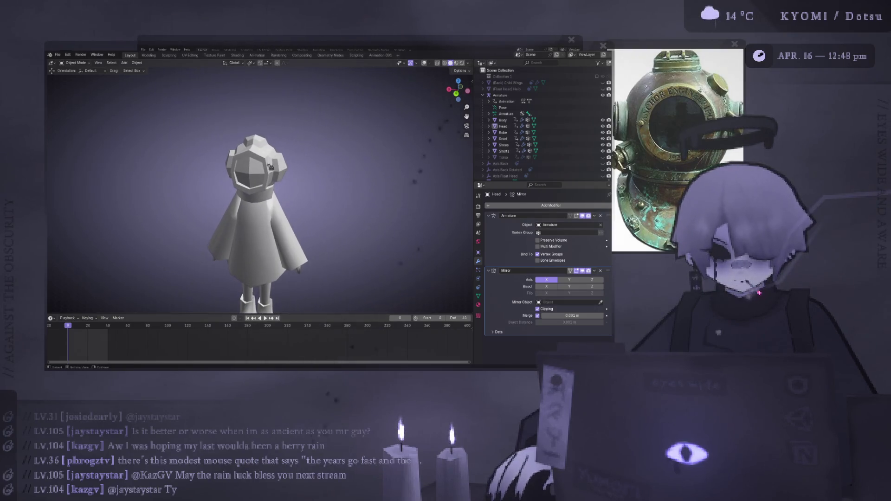
click(260, 149)
click(424, 63)
mouse_move(288, 195)
middle_down()
mouse_move(246, 205)
mouse_move(259, 192)
mouse_move(253, 172)
middle_up()
key(Tab)
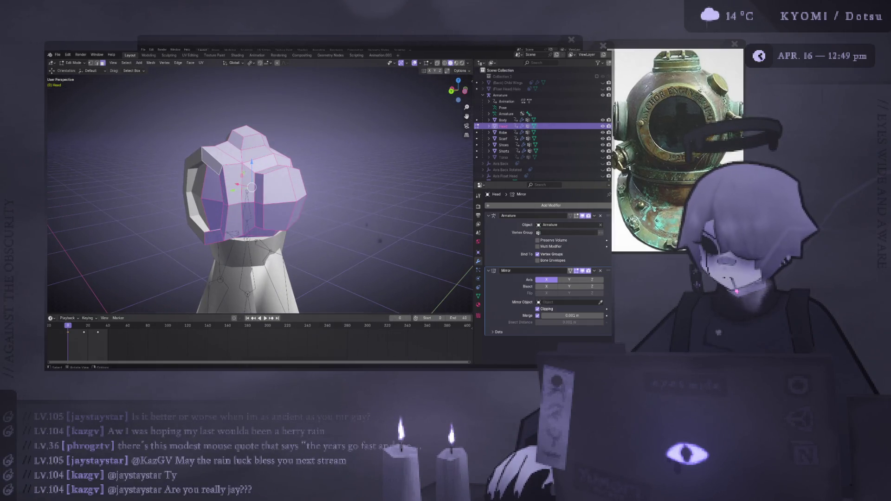
Apply Shade Smooth to the selected helmet head faces
right_click(273, 176)
click(253, 229)
key(alt+a)
mouse_move(260, 195)
middle_down()
mouse_move(288, 195)
mouse_move(233, 198)
middle_up()
key(1)
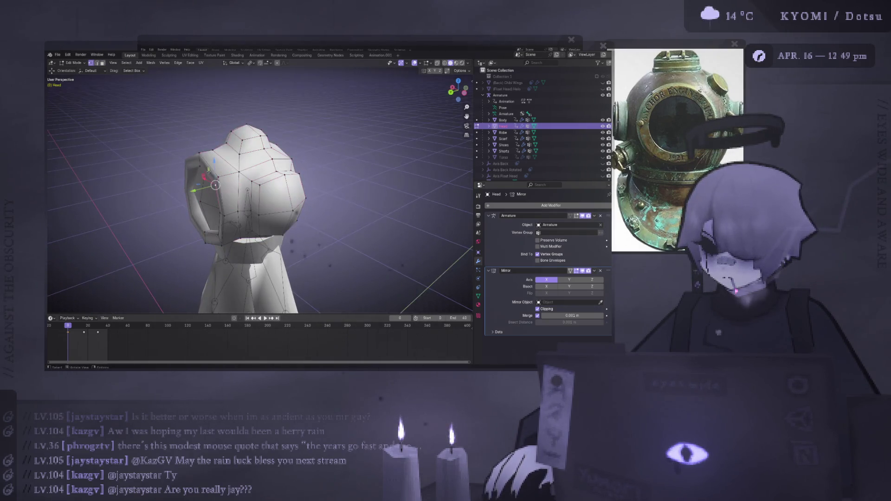
right_click(191, 167)
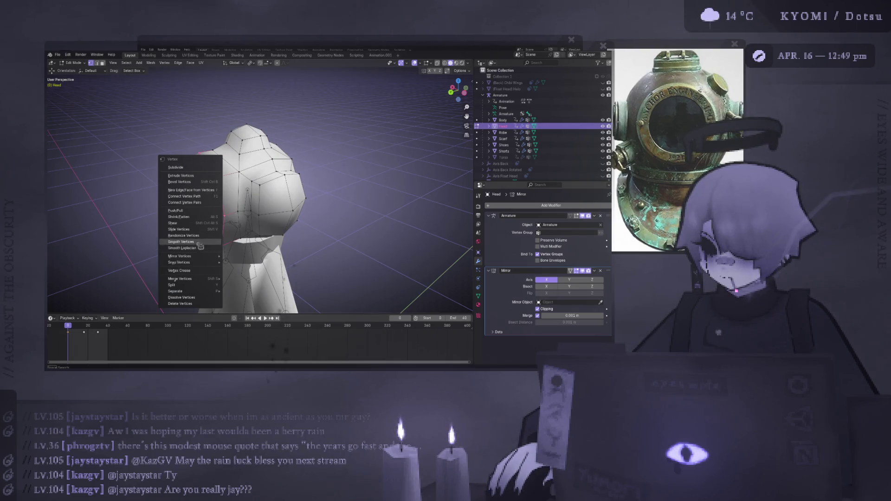
middle_drag(199, 284, 269, 278)
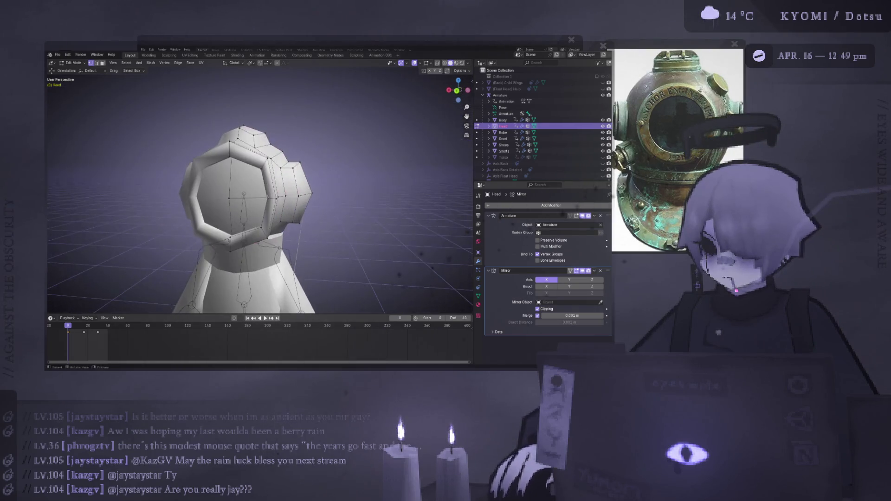
Select the face loop around the front porthole ring and apply Shade Smooth
alt+click(253, 157)
right_click(253, 161)
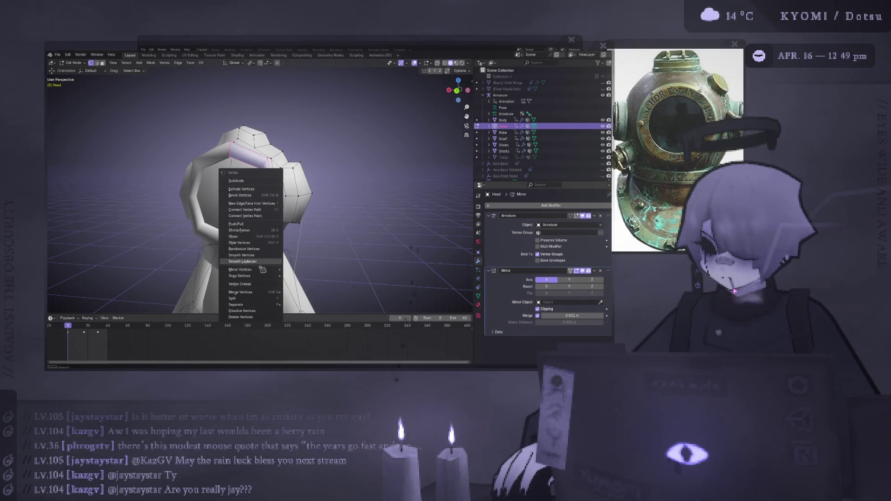
mouse_move(259, 293)
key(Escape)
key(3)
alt+click(271, 205)
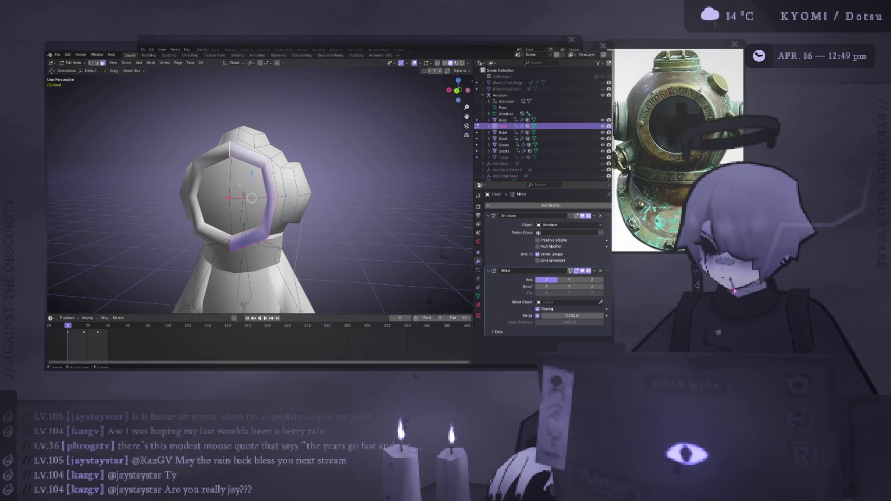
right_click(285, 162)
click(259, 147)
Check the smoothed helmet from several angles and return to Object Mode
key(Tab)
middle_drag(259, 147, 316, 265)
key(Tab)
scroll(317, 265, up, 2)
click(291, 187)
mouse_move(292, 187)
middle_down()
mouse_move(258, 191)
mouse_move(321, 164)
mouse_move(289, 220)
middle_up()
key(Tab)
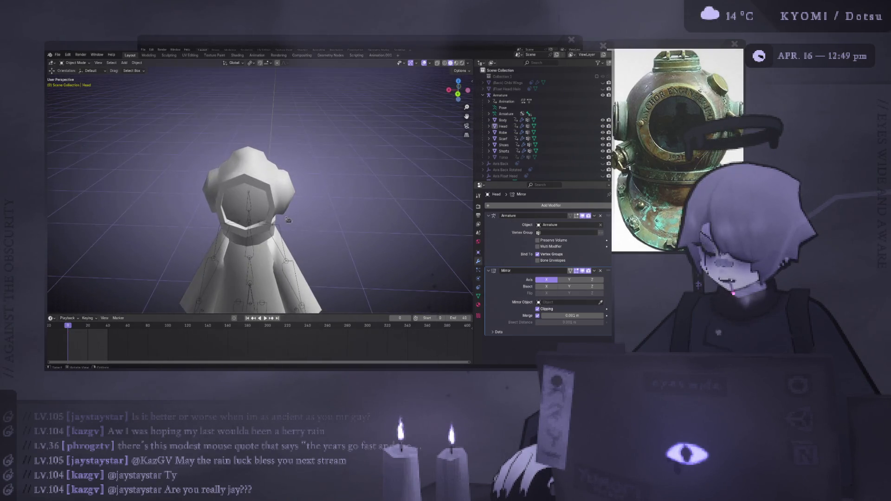
View the smoothed figure from the side without overlays, then edit the helmet head with overlays restored
scroll(288, 220, down, 6)
click(425, 63)
mouse_move(418, 98)
middle_down()
mouse_move(409, 131)
mouse_move(325, 177)
middle_up()
click(293, 193)
scroll(293, 193, up, 5)
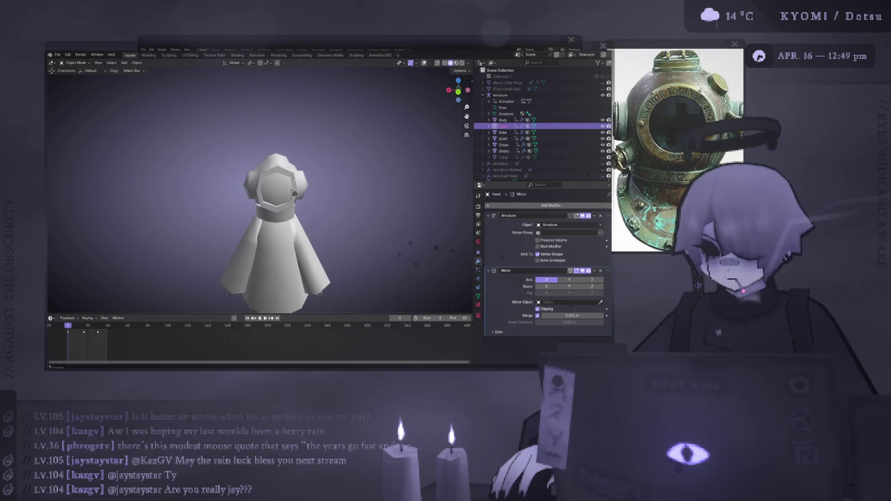
key(Tab)
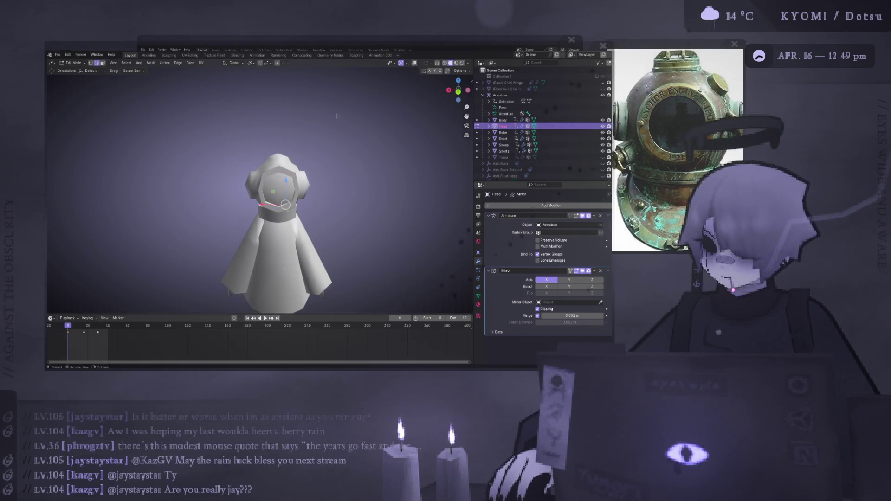
click(414, 62)
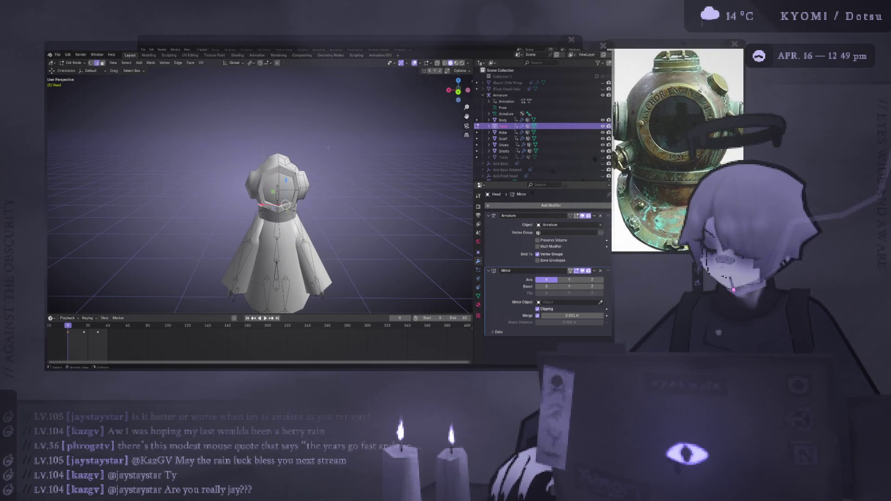
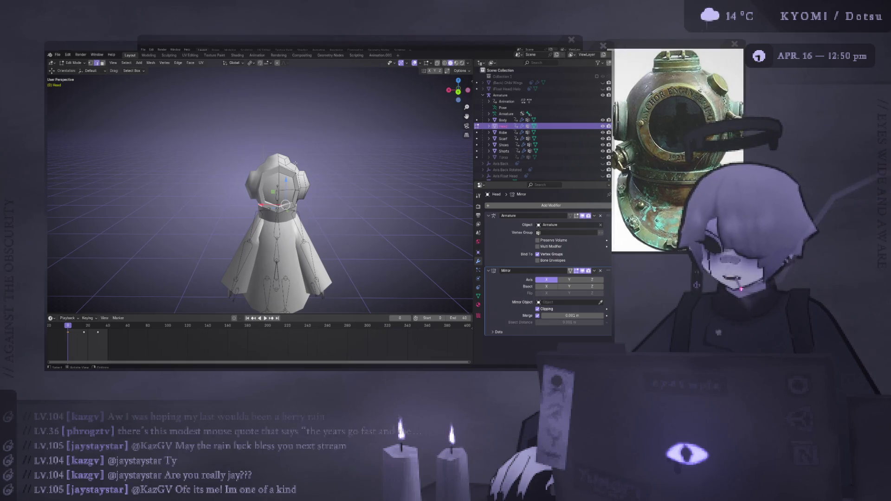
In the back orthographic view, scale the head down and raise it along Z
key(Tab)
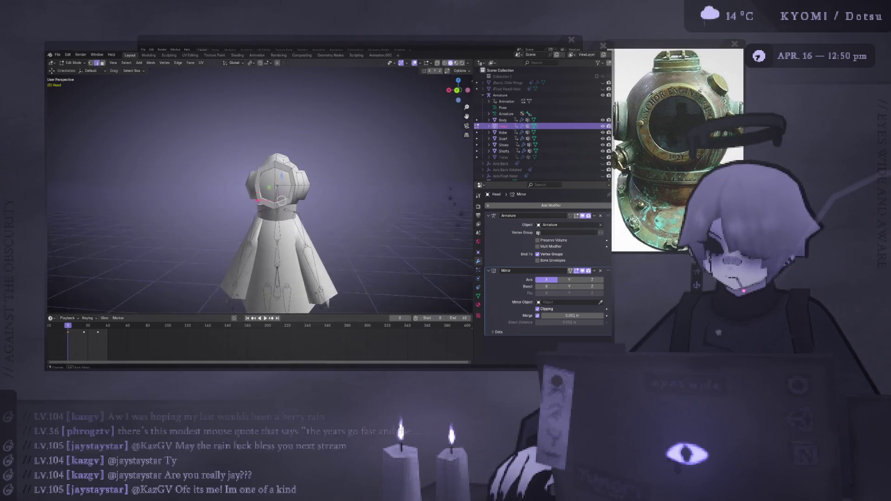
scroll(314, 151, up, 5)
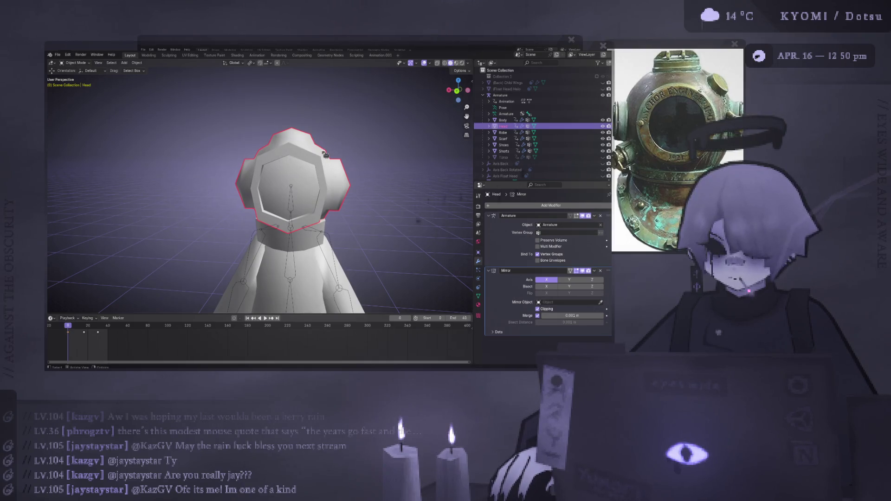
key(KP_3)
key(ctrl+KP_1)
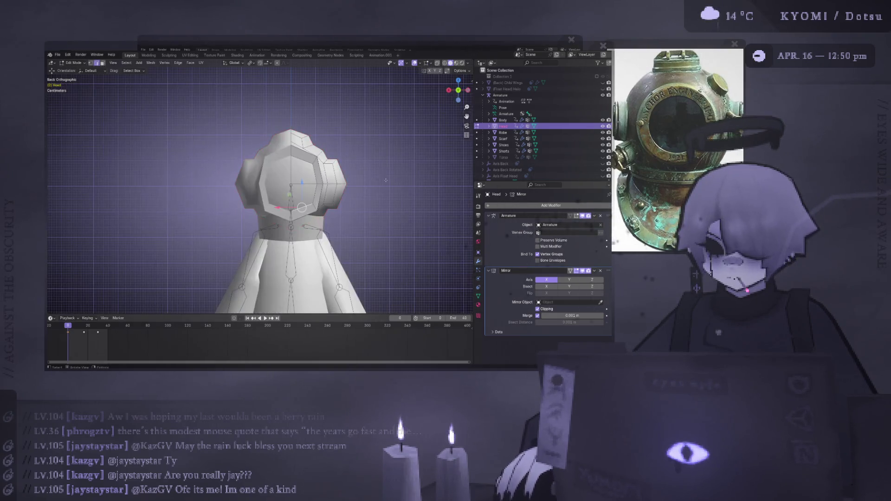
key(s)
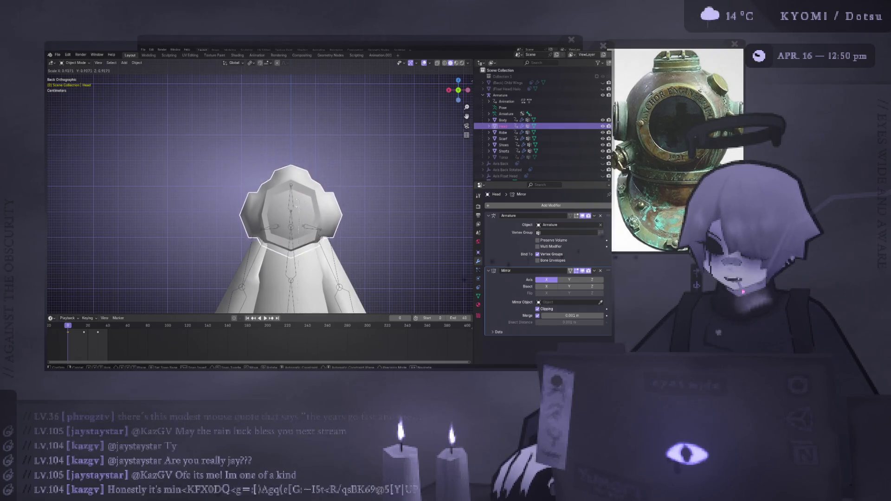
click(365, 186)
scroll(277, 237, down, 5)
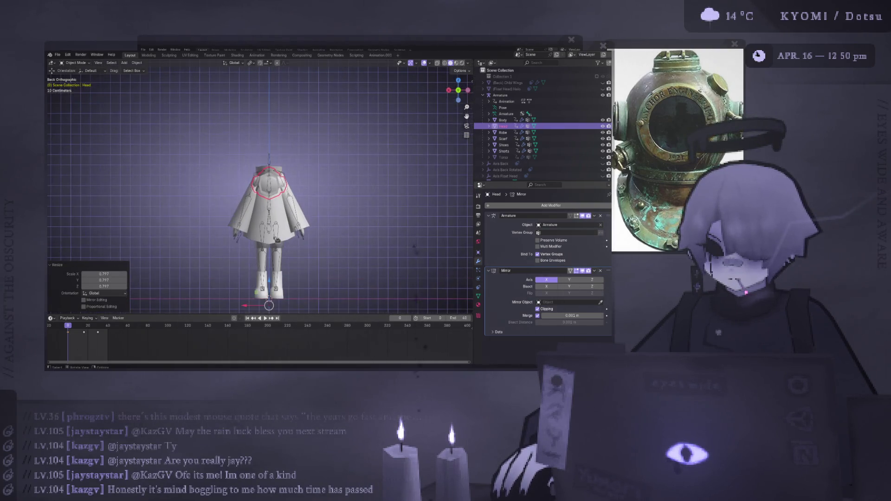
key(g)
key(z)
click(304, 255)
Enlarge the head slightly twice, then raise it again along Z
key(s)
click(322, 253)
key(s)
click(328, 255)
key(g)
key(z)
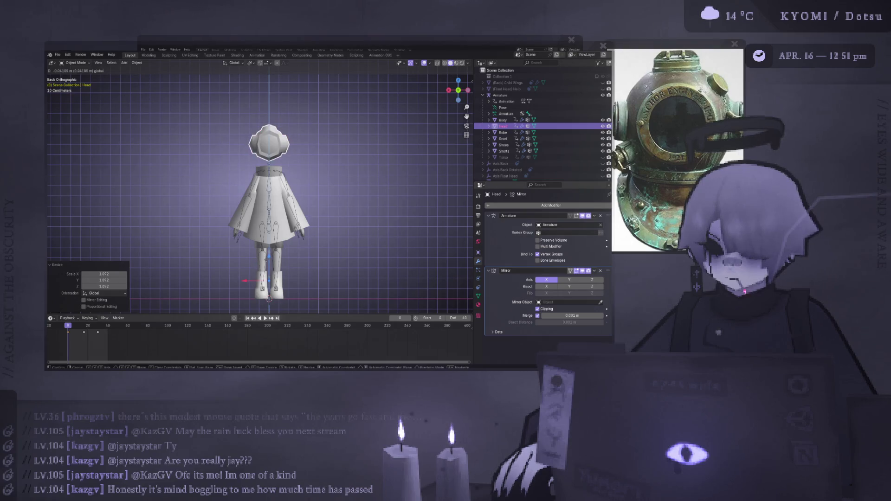
click(260, 260)
Hide the viewport overlays and nudge the head slightly along Z
middle_drag(260, 259, 241, 268)
key(Tab)
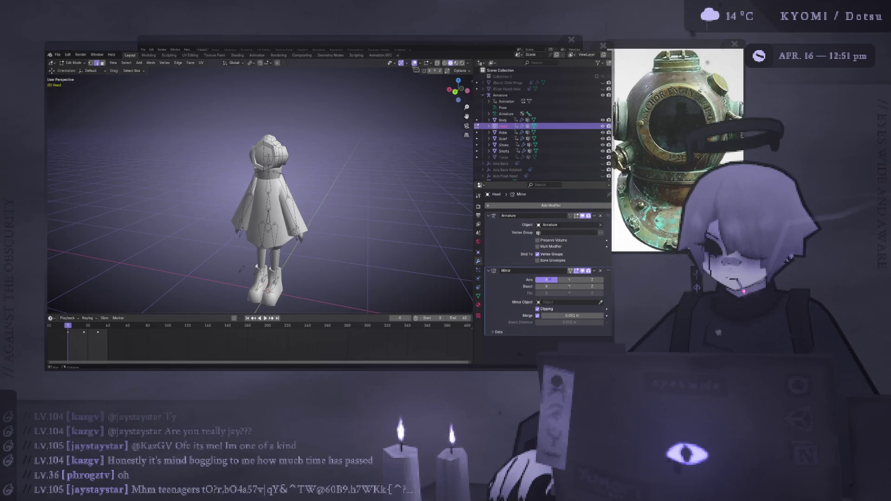
key(shift+alt+z)
middle_drag(319, 139, 229, 168)
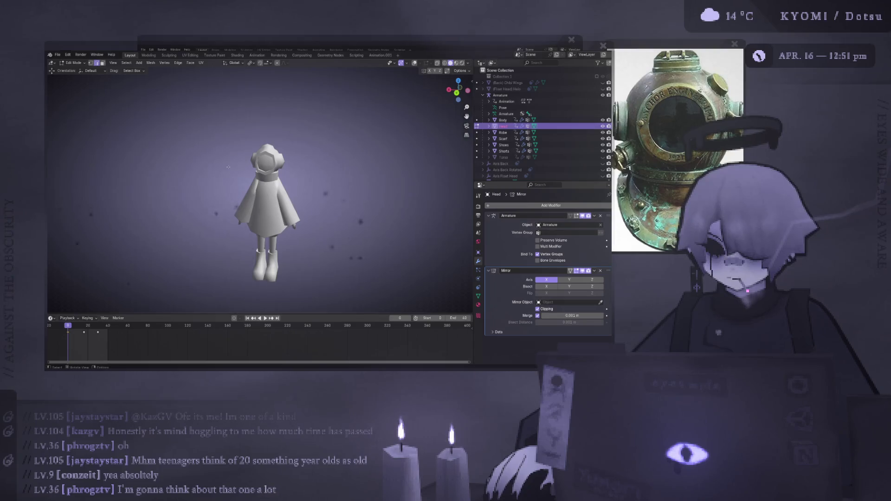
scroll(274, 147, up, 3)
key(Tab)
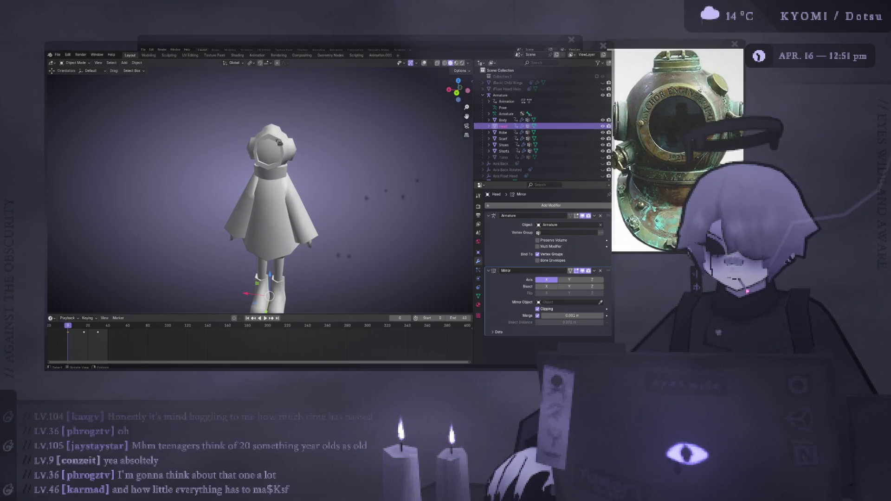
middle_drag(274, 147, 199, 159)
key(g)
key(z)
click(265, 256)
Place the 3D cursor on the head and frame the head in the view
key(Tab)
middle_drag(267, 250, 293, 177)
key(KP_1)
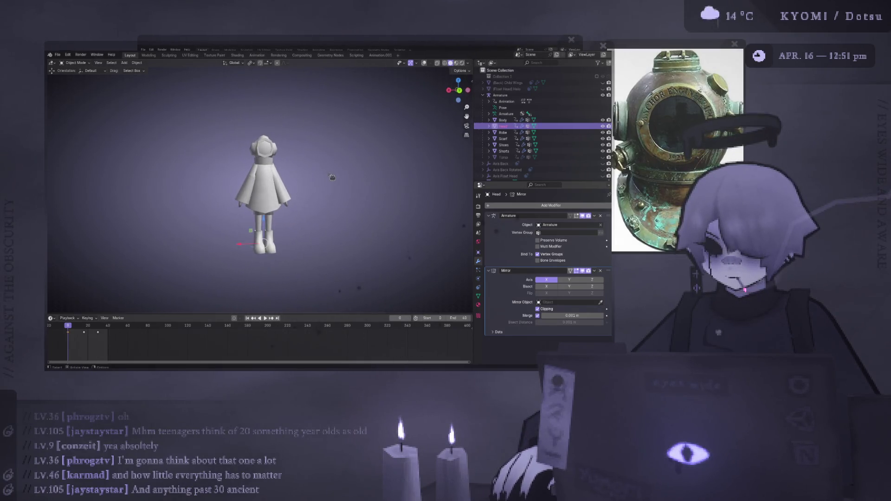
key(Tab)
scroll(312, 219, down, 4)
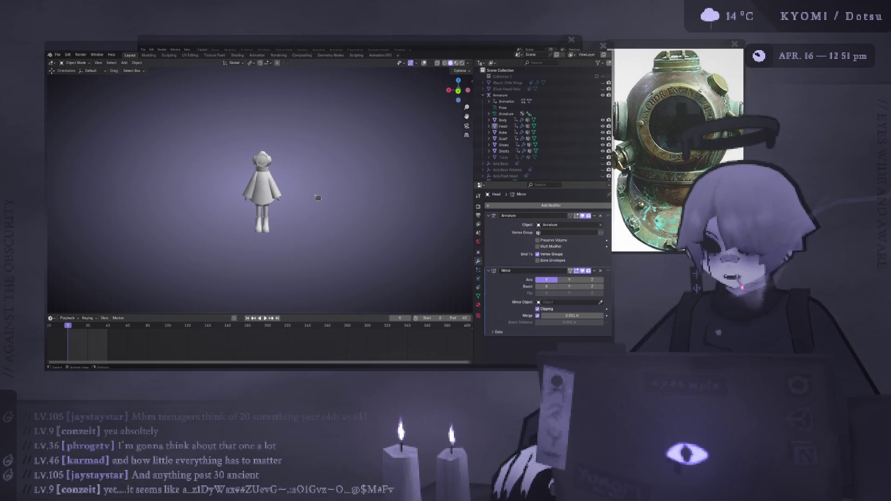
mouse_move(318, 197)
middle_down()
mouse_move(288, 199)
mouse_move(311, 153)
mouse_move(246, 172)
mouse_move(237, 153)
middle_up()
scroll(260, 204, up, 5)
click(244, 173)
key(Tab)
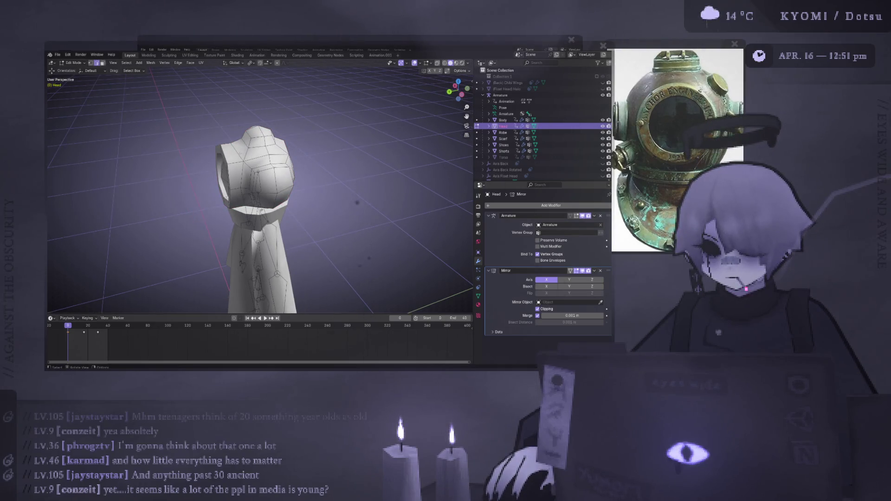
shift+right_click(241, 171)
key(Tab)
scroll(298, 157, down, 5)
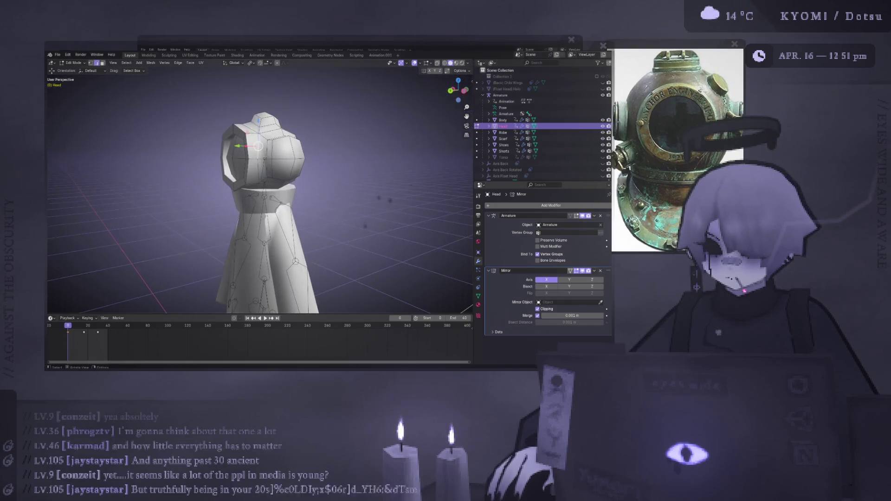
middle_drag(298, 157, 195, 116)
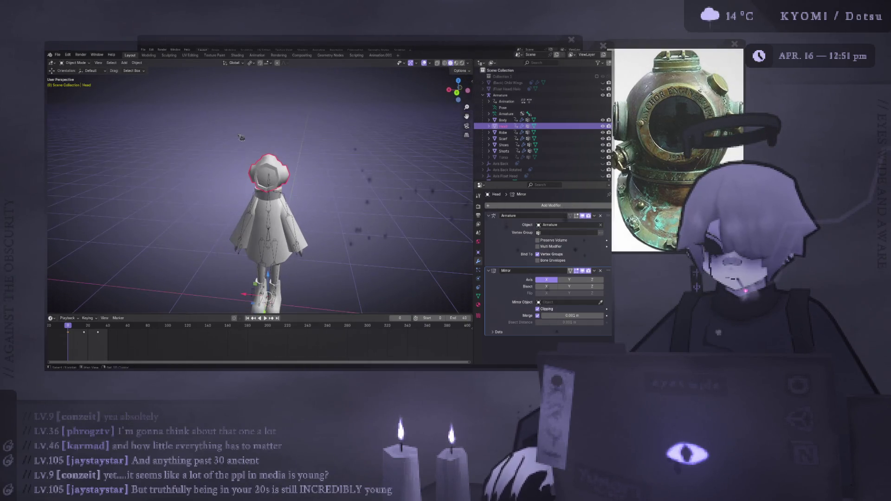
key(KP_Decimal)
click(124, 62)
Add a cube and scale it down to about 0.38
mouse_move(144, 70)
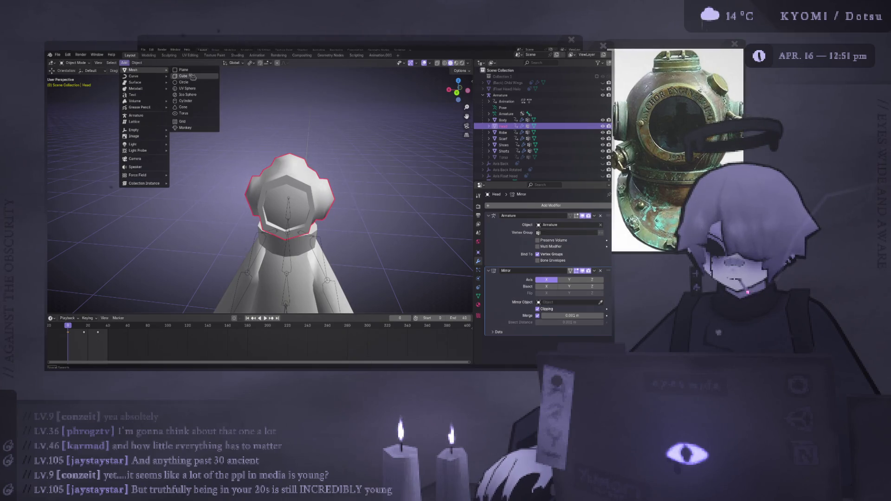
click(190, 75)
key(ctrl+KP_1)
key(s)
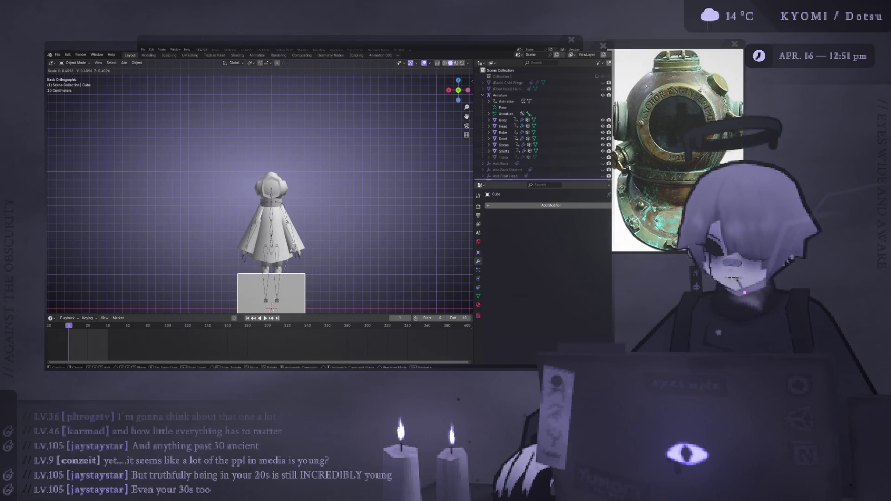
click(290, 251)
Raise the cube 0.15584 m along Z so it sits above the helmet head
key(g)
key(z)
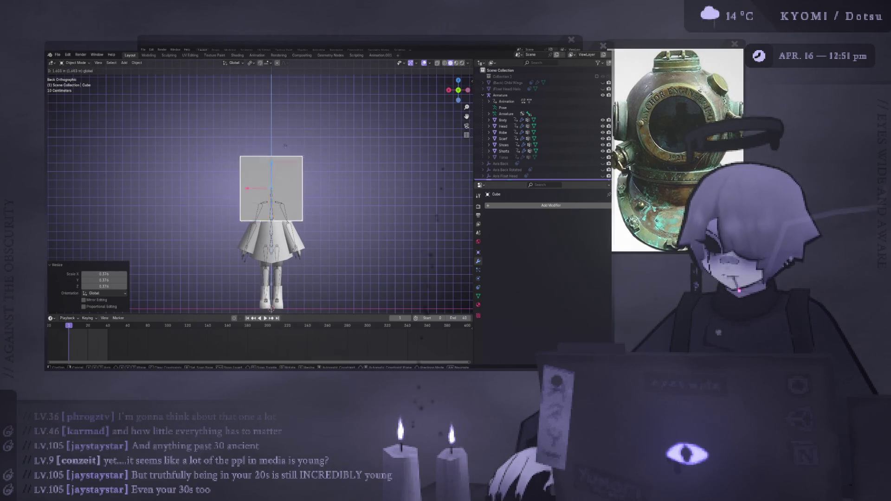
click(299, 114)
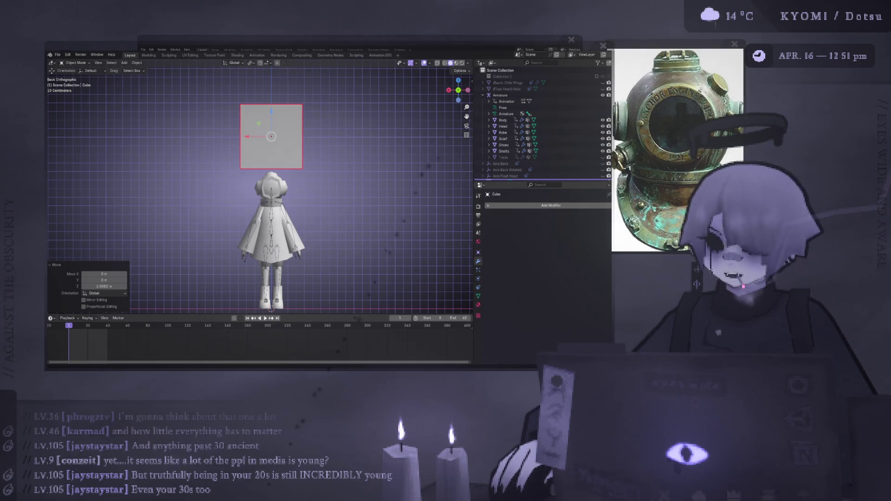
shift+middle_drag(340, 148, 340, 198)
scroll(341, 199, up, 1)
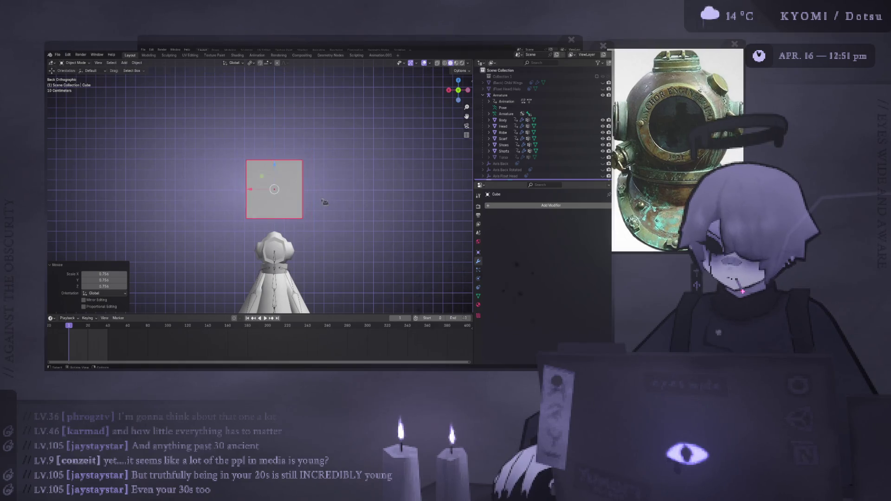
key(g)
key(z)
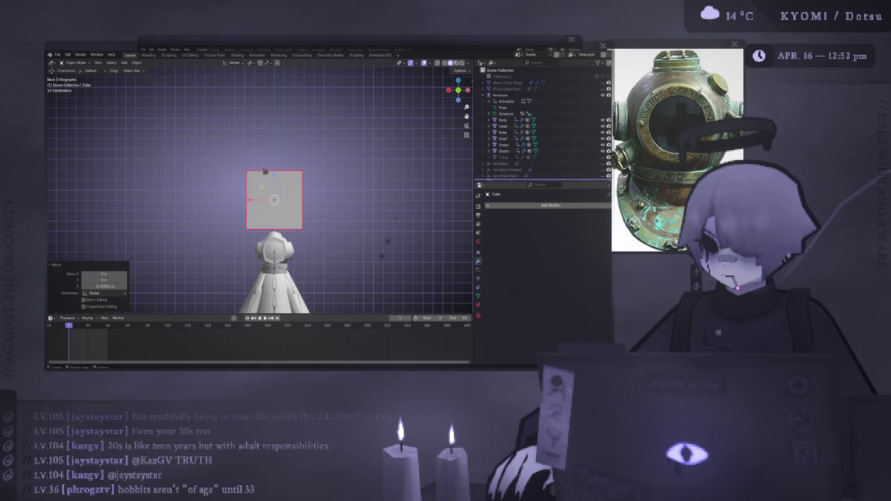
Shrink the cube slightly and subdivide it with smoothness into a rounded ball
key(s)
click(342, 199)
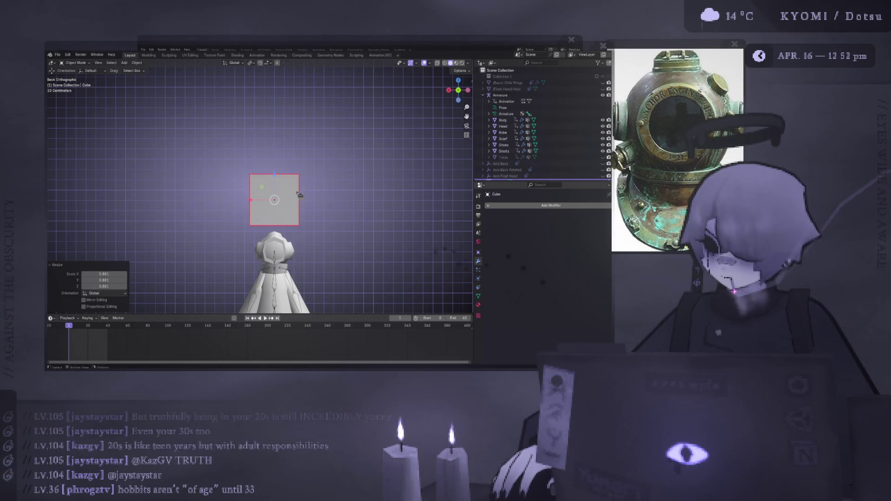
scroll(252, 221, up, 3)
right_click(263, 157)
key(Escape)
key(Tab)
key(alt+a)
right_click(219, 157)
click(219, 157)
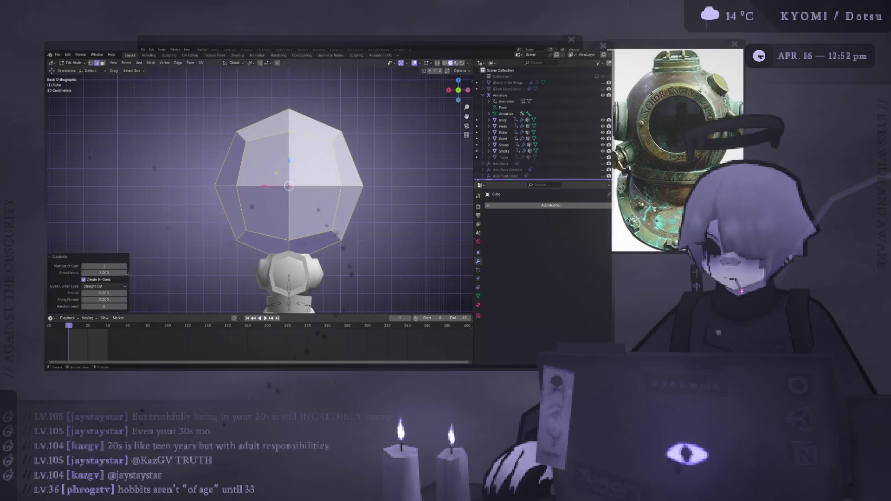
Scale the subdivided ball to about 0.421, return to Object Mode and save the file
key(s)
click(323, 193)
mouse_move(322, 193)
middle_down()
mouse_move(259, 206)
mouse_move(283, 198)
middle_up()
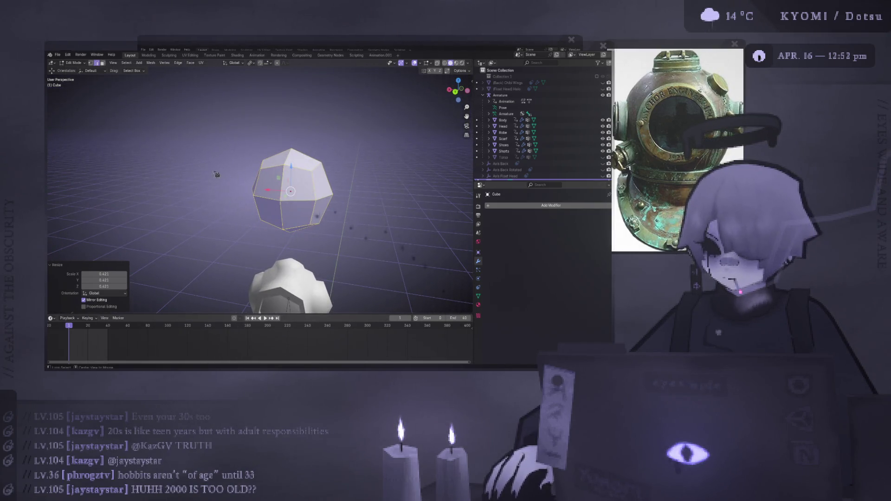
key(ctrl+KP_1)
key(Tab)
shift+middle_drag(342, 154, 298, 165)
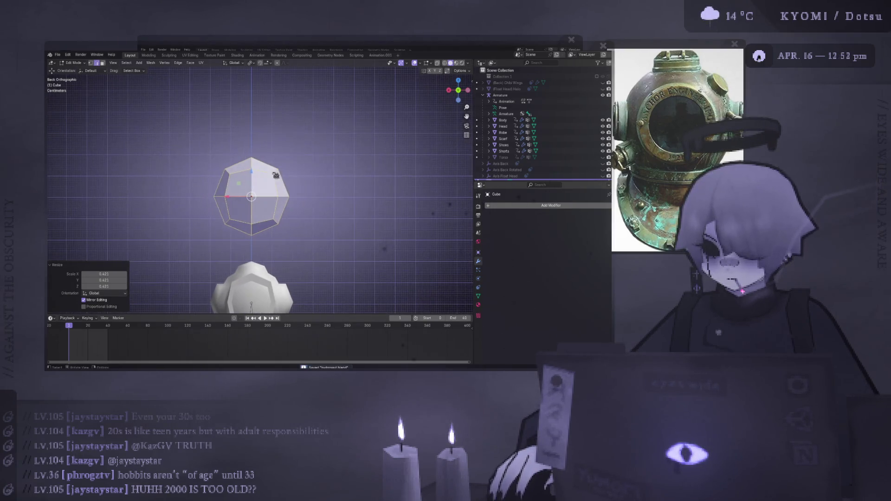
key(ctrl+s)
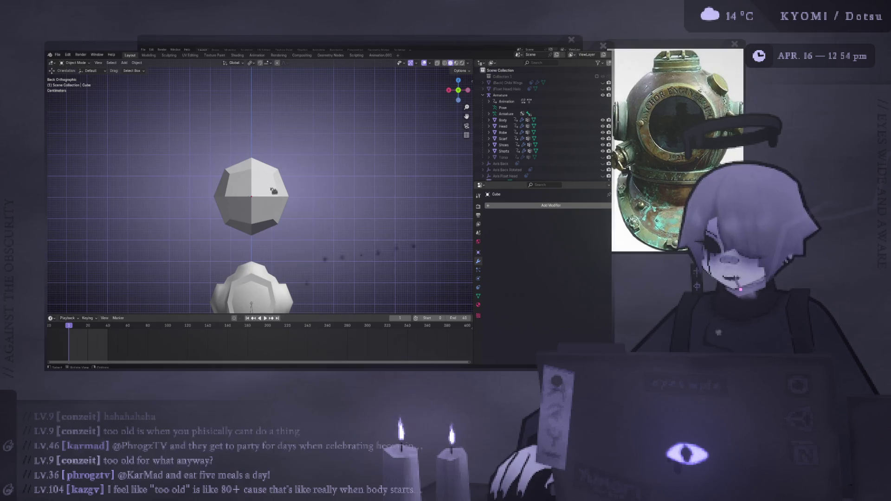
Shrink the rounded head shape slightly
click(272, 201)
scroll(246, 201, up, 3)
key(s)
click(322, 202)
mouse_move(323, 203)
middle_down()
mouse_move(308, 204)
mouse_move(297, 232)
middle_up()
Add a cylinder and lower its vertex count to eight sides
click(124, 62)
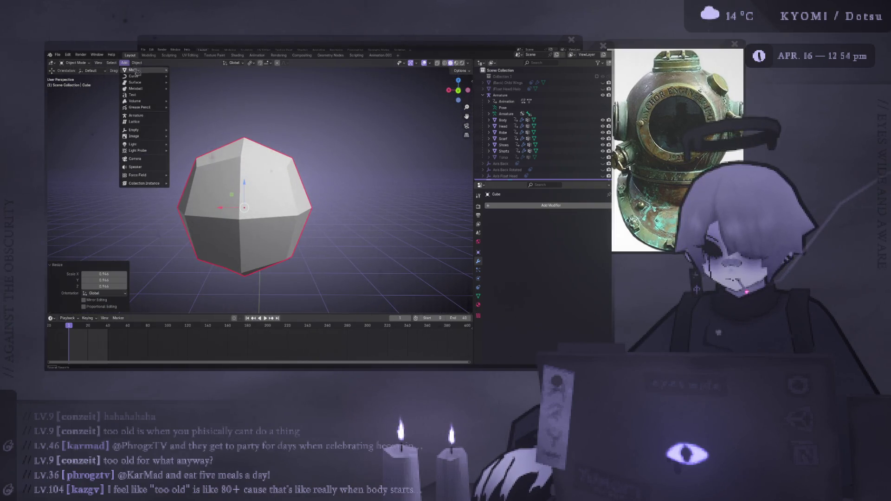
mouse_move(162, 70)
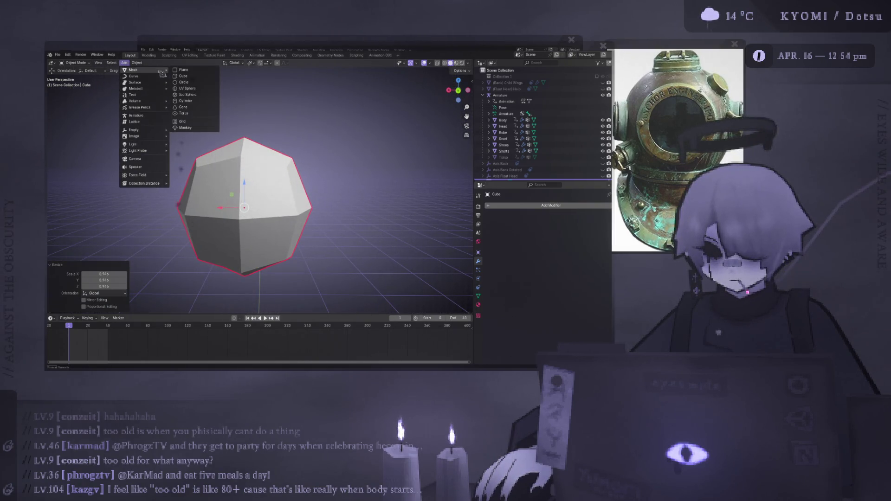
click(206, 101)
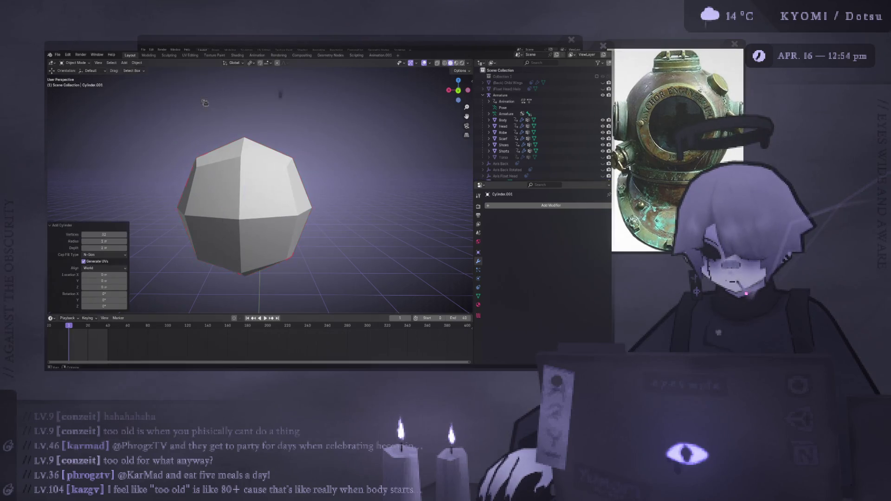
scroll(304, 195, down, 6)
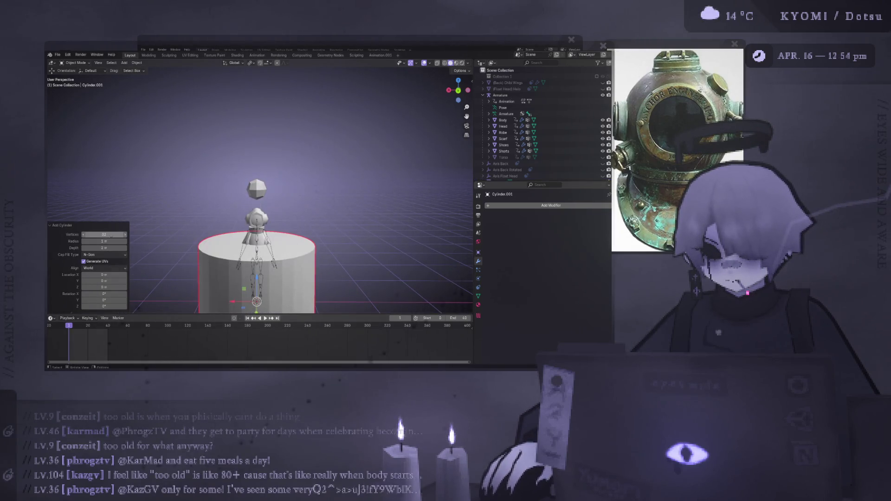
drag(104, 234, 91, 235)
mouse_move(202, 174)
middle_down()
mouse_move(207, 262)
mouse_move(229, 188)
mouse_move(364, 195)
middle_up()
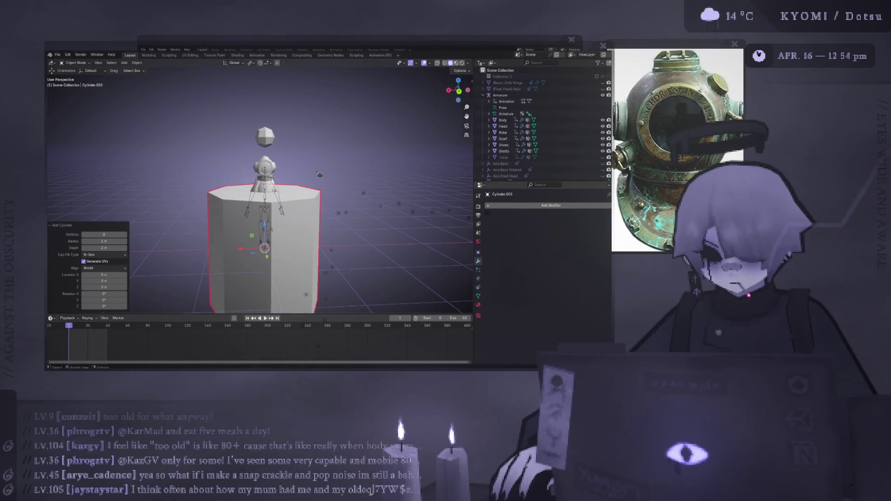
click(364, 195)
key(ctrl+z)
Rotate the cylinder 90° about Y so it lies on its side
key(r)
key(x)
key(9)
key(0)
key(Return)
key(ctrl+z)
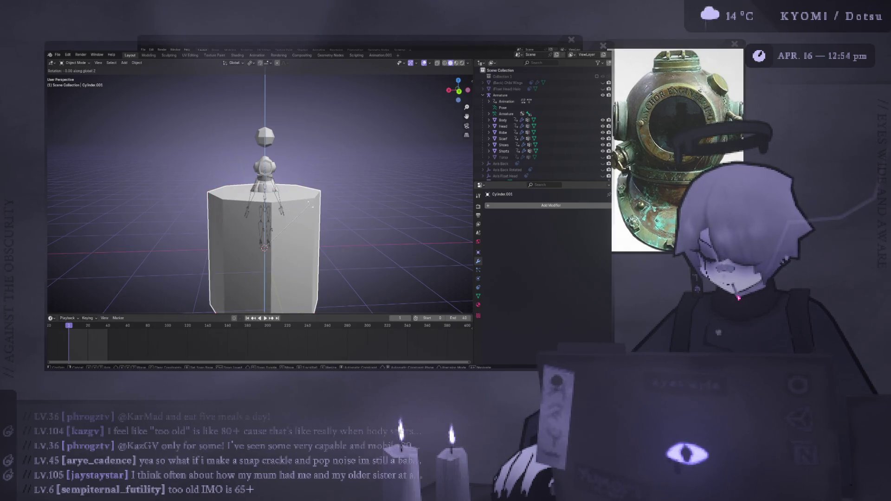
key(r)
key(y)
key(9)
key(0)
key(Return)
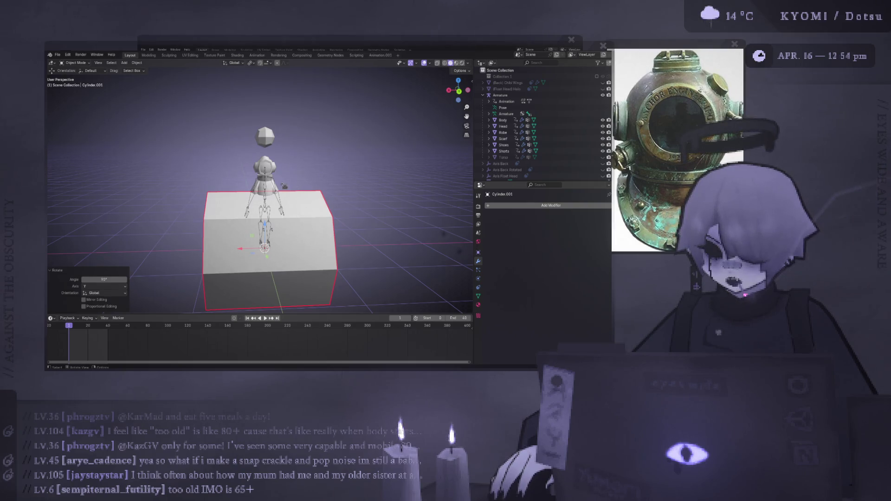
Raise the cylinder to head height and scale it to about 0.211, then 0.584
key(g)
key(z)
key(Return)
key(s)
key(Return)
key(g)
key(z)
key(Return)
key(s)
key(Return)
key(ctrl+KP_1)
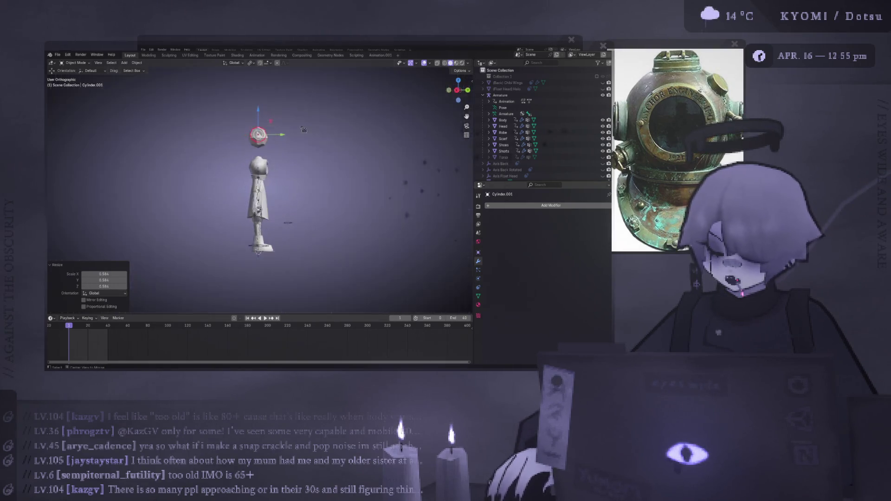
Nudge the cylinder along Z, halve its size and stretch it to 1.1 along X
key(KP_Decimal)
key(g)
key(z)
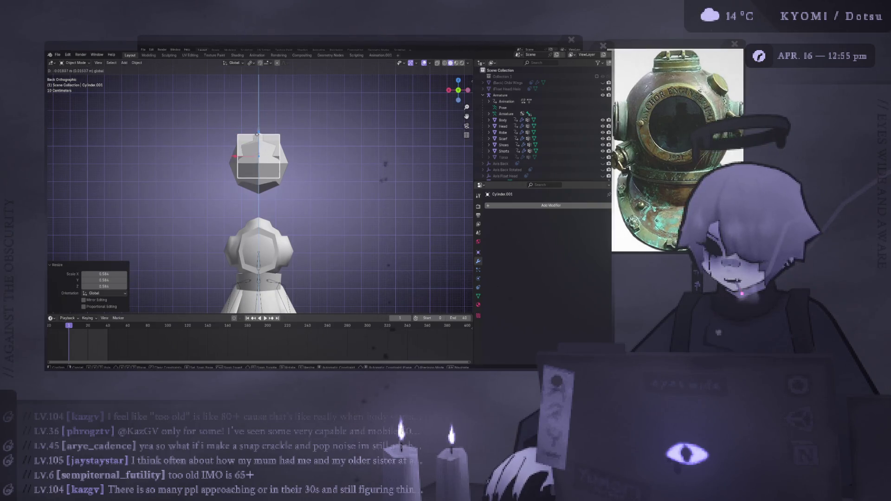
key(Return)
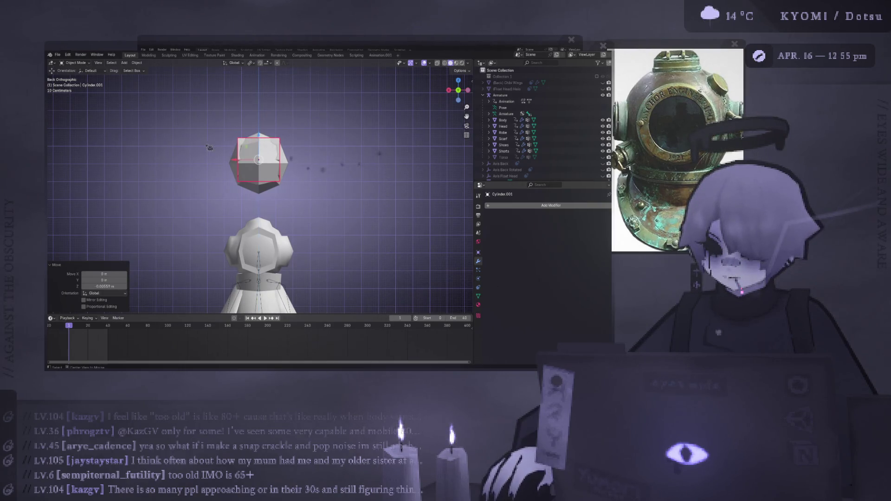
scroll(220, 156, up, 2)
key(s)
click(297, 165)
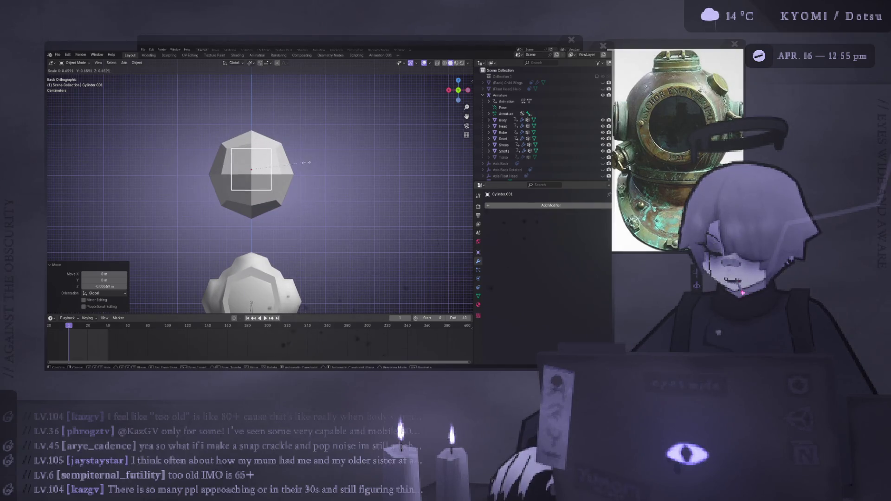
key(s)
key(x)
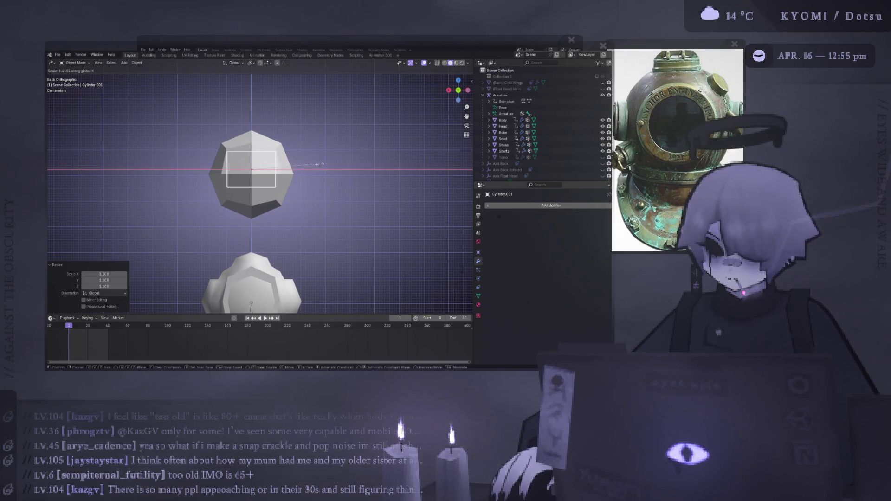
text(1.1)
key(Return)
key(g)
key(z)
key(Escape)
Scale the cylinder to about 1.052, shift it vertically and enlarge it slightly from the left view
key(s)
key(Return)
key(g)
key(z)
click(247, 159)
key(ctrl+KP_3)
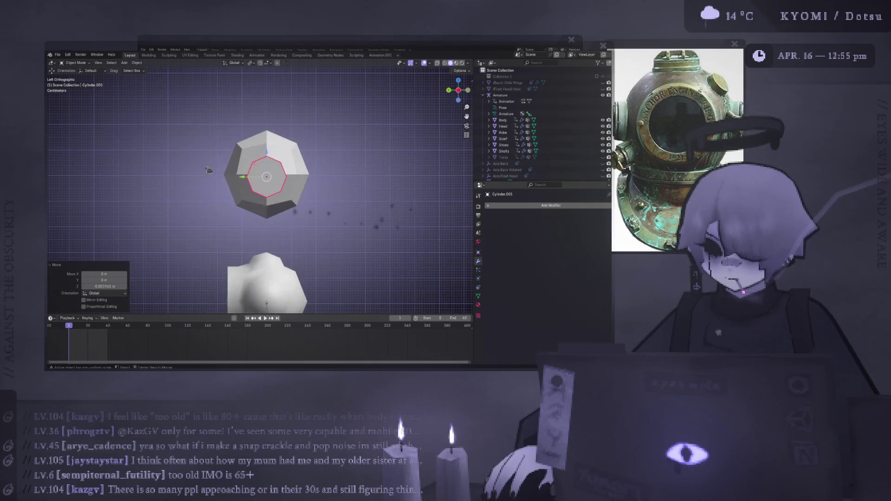
key(s)
click(351, 157)
mouse_move(351, 158)
middle_down()
mouse_move(355, 248)
mouse_move(355, 176)
mouse_move(355, 200)
mouse_move(352, 190)
middle_up()
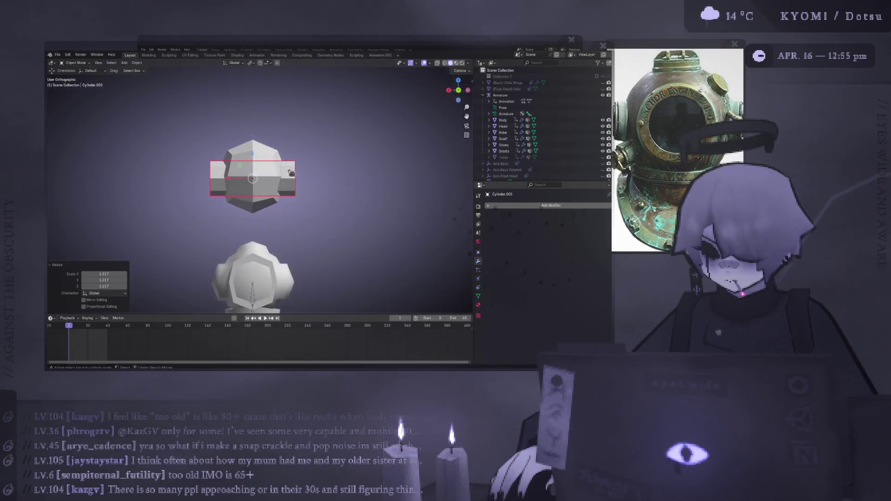
Shrink the cylinder to about 0.938 and set its final height through the head
key(ctrl+KP_1)
key(s)
click(342, 178)
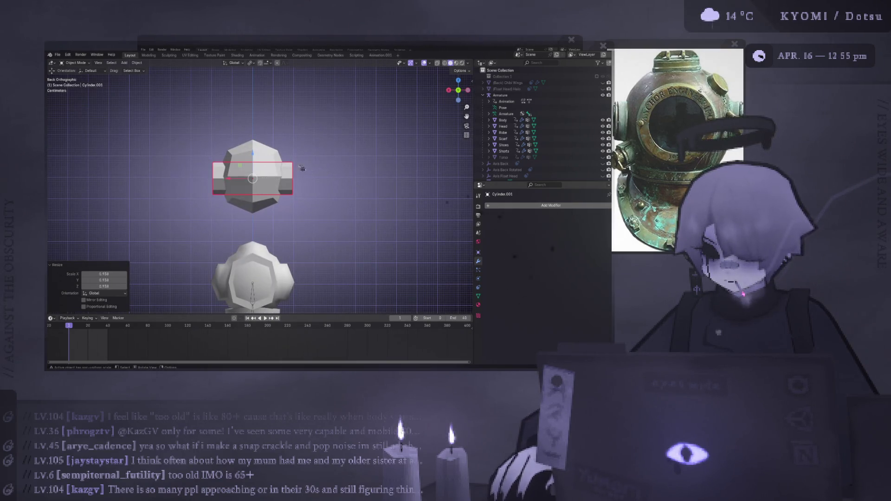
key(g)
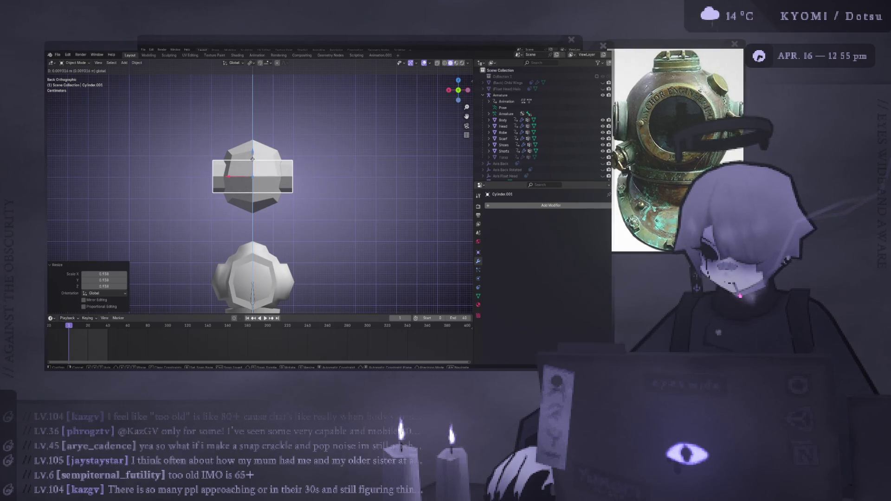
click(258, 164)
scroll(259, 165, up, 5)
mouse_move(259, 164)
middle_down()
mouse_move(175, 181)
mouse_move(232, 181)
middle_up()
scroll(232, 181, down, 3)
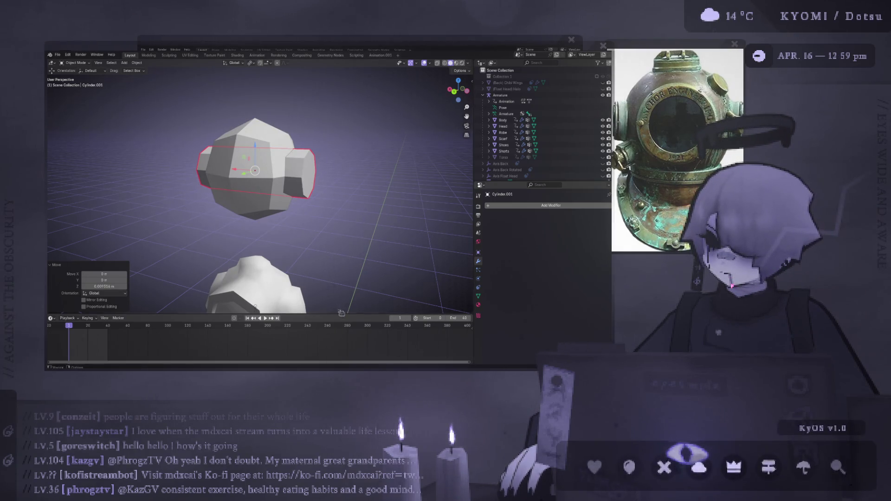
Shrink the timeline to enlarge the 3D viewport, then orbit and zoom out around the helmet head
drag(337, 312, 326, 282)
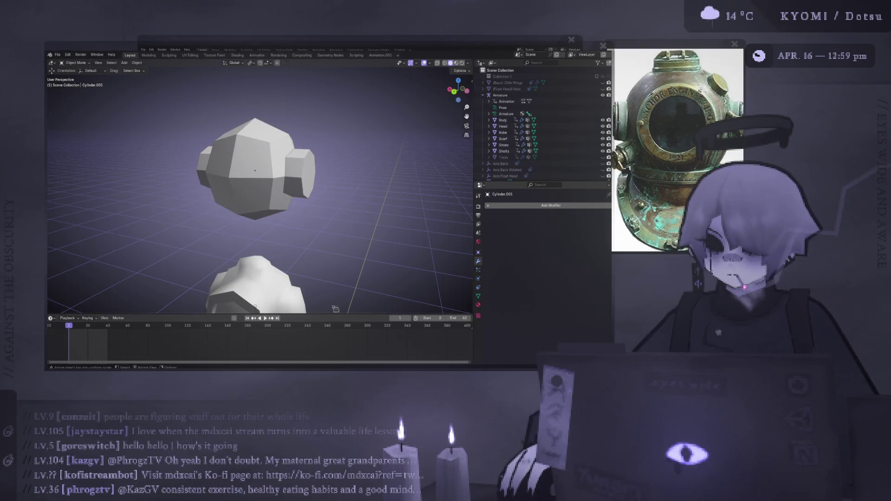
drag(326, 315, 326, 257)
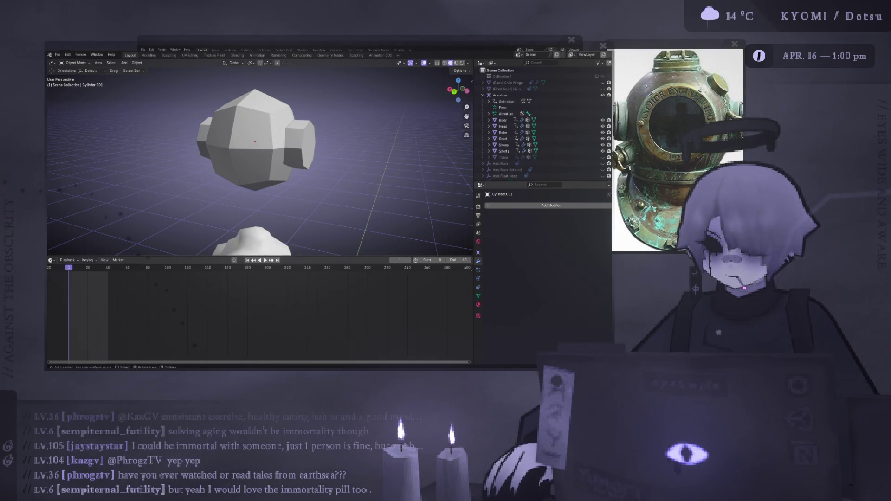
mouse_move(182, 255)
mouse_down()
mouse_move(168, 332)
mouse_move(149, 320)
mouse_up()
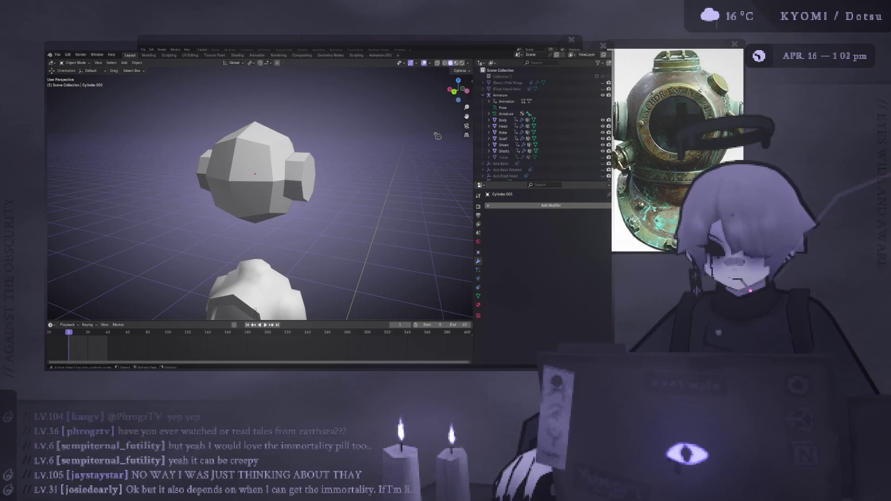
mouse_move(437, 136)
middle_down()
mouse_move(265, 200)
mouse_move(309, 219)
middle_up()
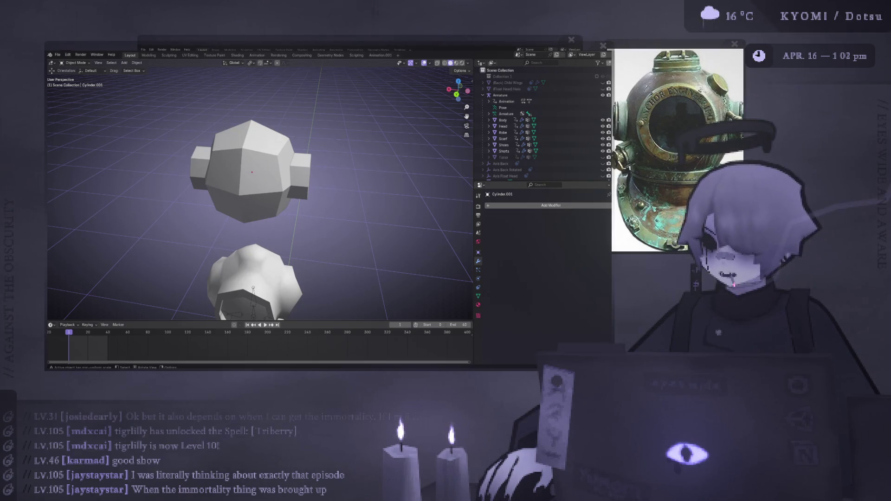
scroll(260, 195, down, 2)
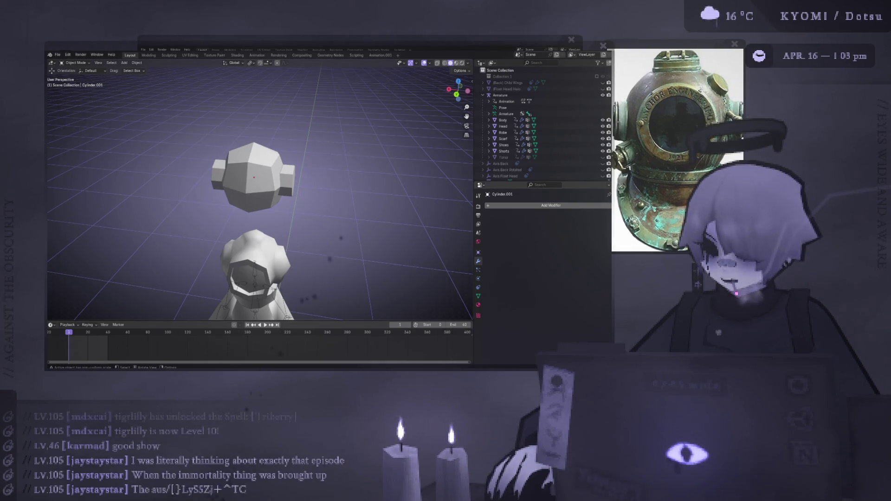
In Edit Mode, enlarge the head's side port cylinders and widen them along X
key(Tab)
key(Left)
key(ctrl+KP_1)
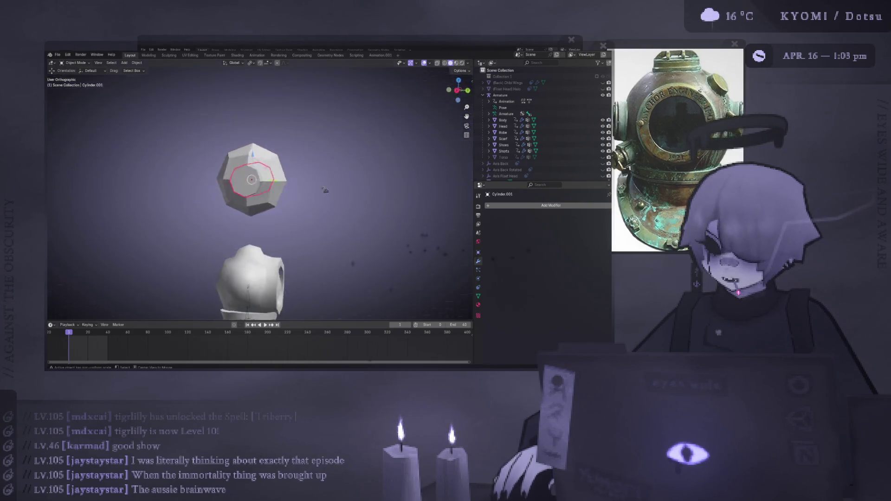
key(KP_Decimal)
key(s)
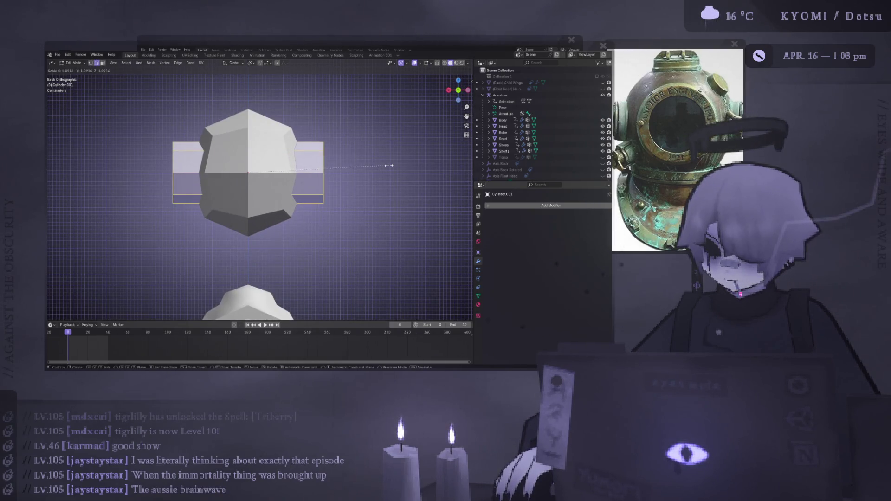
click(388, 167)
key(s)
key(x)
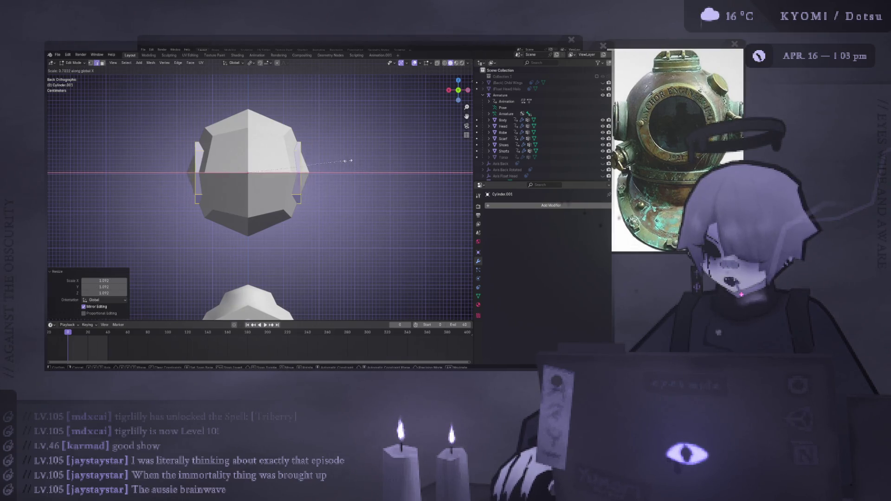
scroll(369, 159, down, 4)
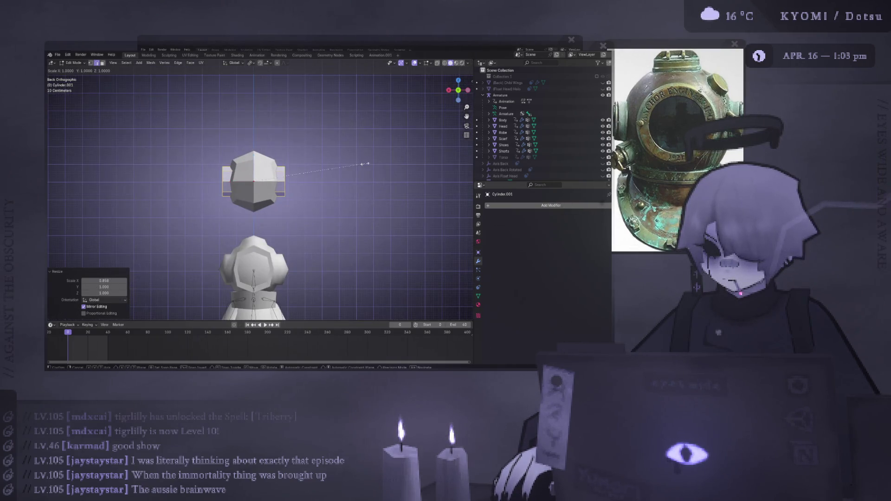
click(372, 161)
Reselect the helmet head in perspective view and pick its side port cylinders in Edit Mode
key(Tab)
mouse_move(334, 169)
middle_down()
mouse_move(288, 209)
mouse_move(249, 209)
mouse_move(248, 151)
middle_up()
click(248, 151)
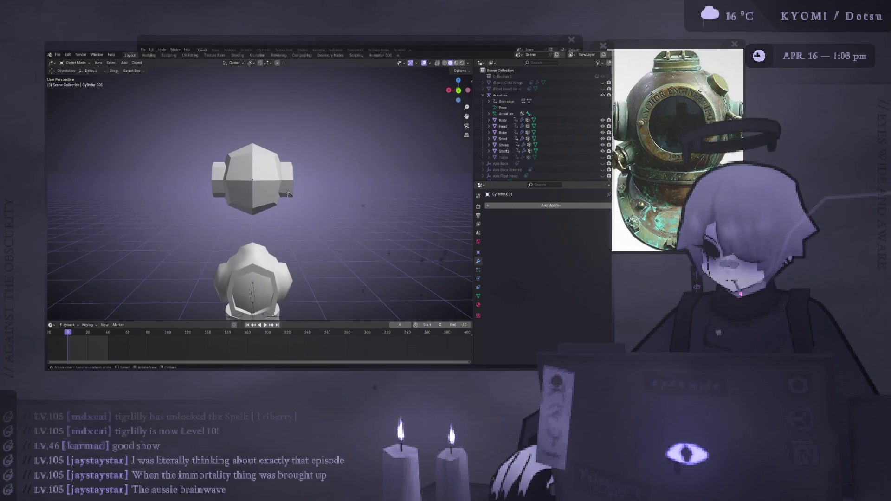
scroll(294, 183, up, 3)
key(Tab)
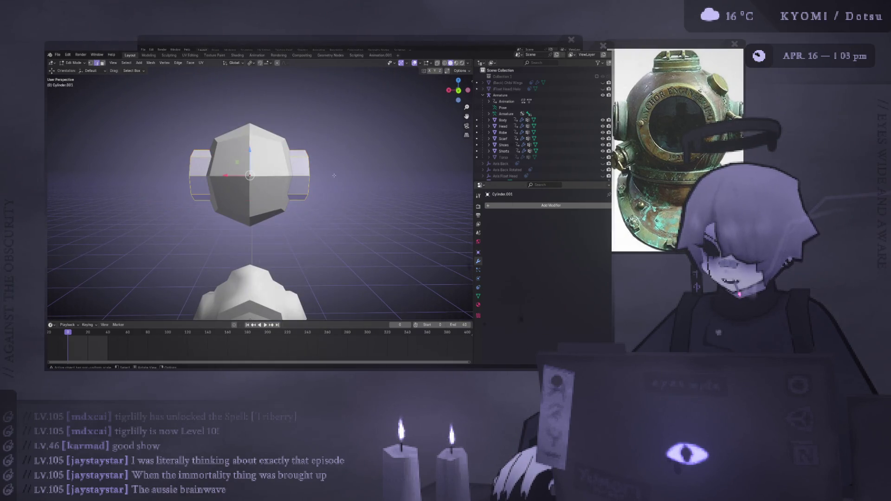
key(r)
click(402, 140)
key(ctrl+z)
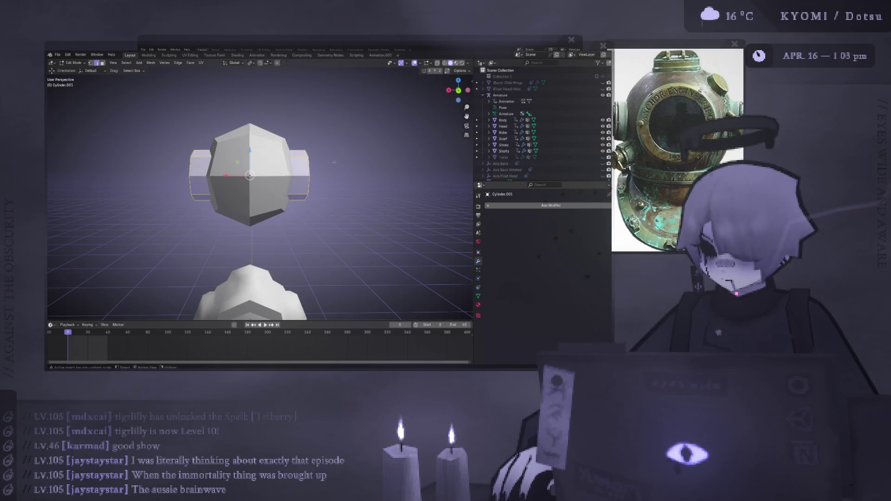
Duplicate the side port cylinders and rotate the copies 90° about Y to point up and down
key(shift+d)
key(Escape)
text(rz)
text(90)
key(Return)
key(ctrl+z)
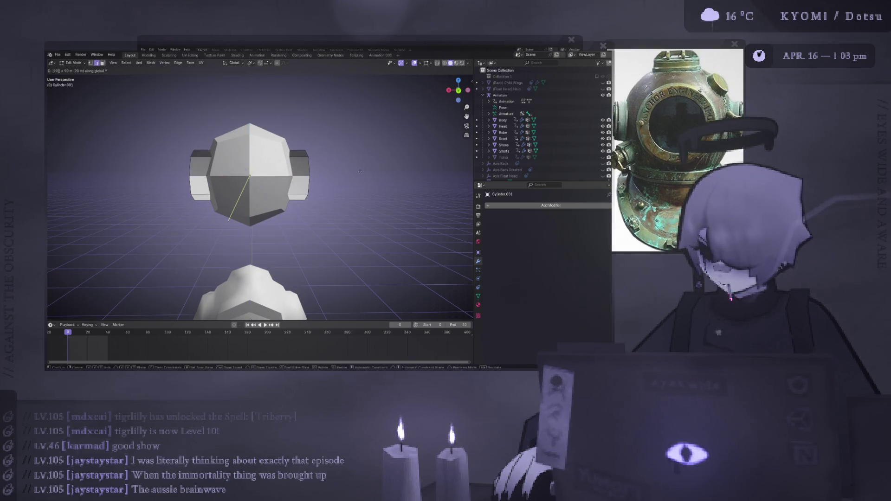
key(ctrl+shift+z)
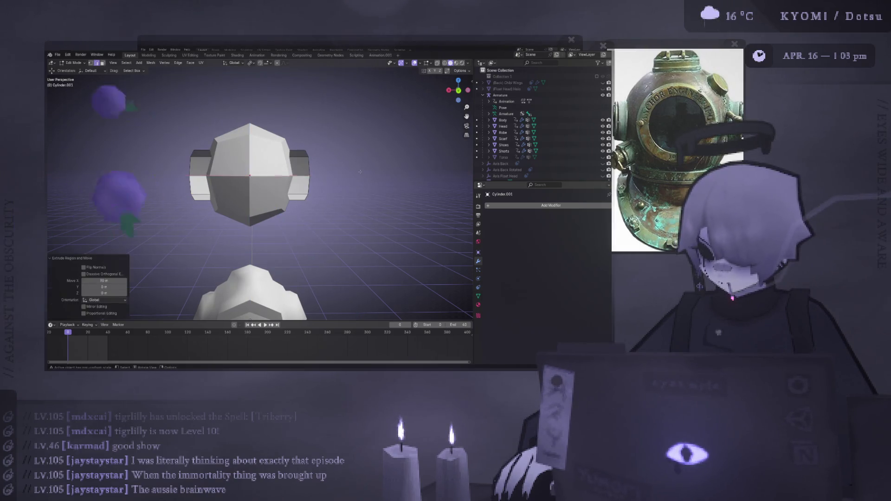
key(ctrl+z)
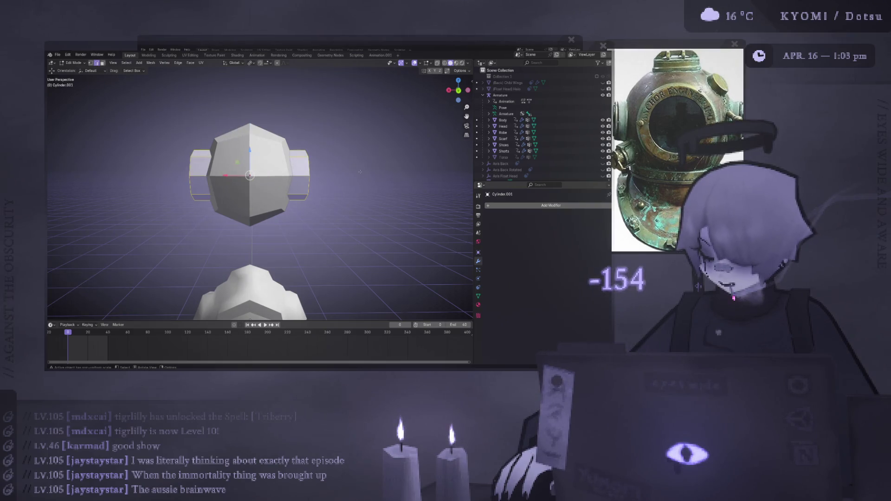
text(ry90)
key(Return)
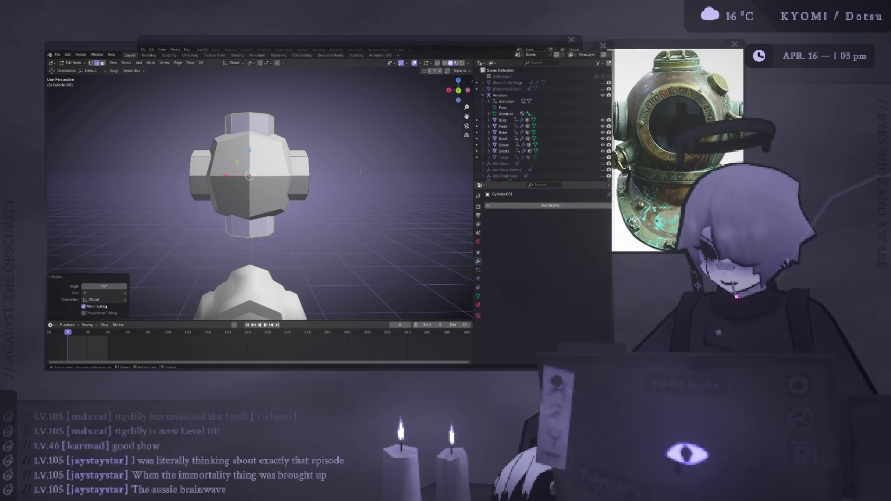
Select the whole top port copy, then scale and raise it into place above the head
middle_drag(259, 242, 256, 230)
click(255, 227)
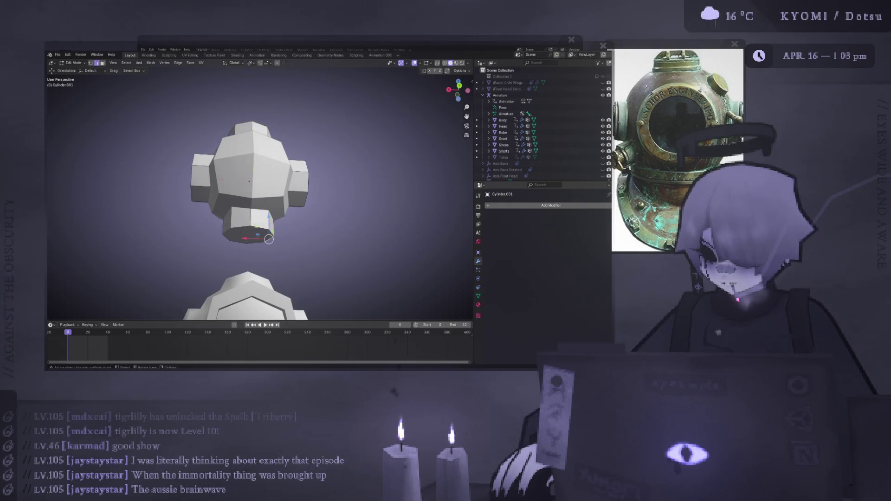
key(KP_5)
middle_drag(258, 228, 251, 223)
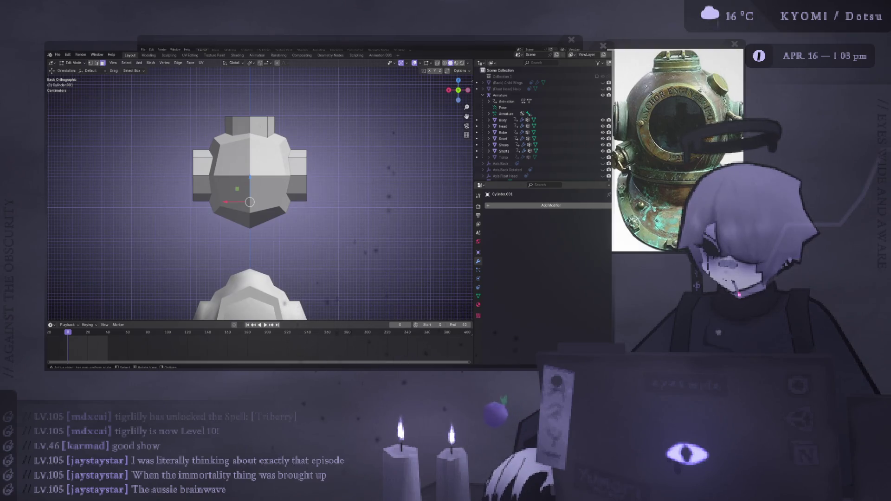
key(ctrl+l)
key(s)
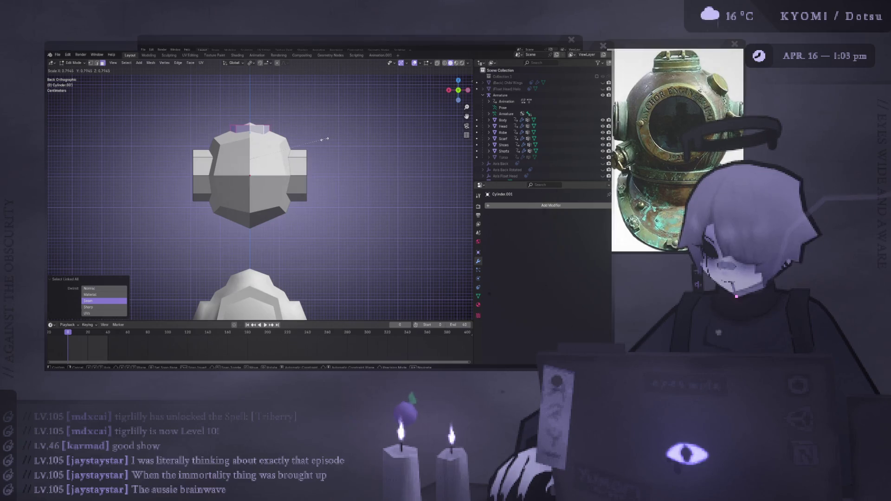
click(325, 139)
key(g)
click(251, 123)
key(s)
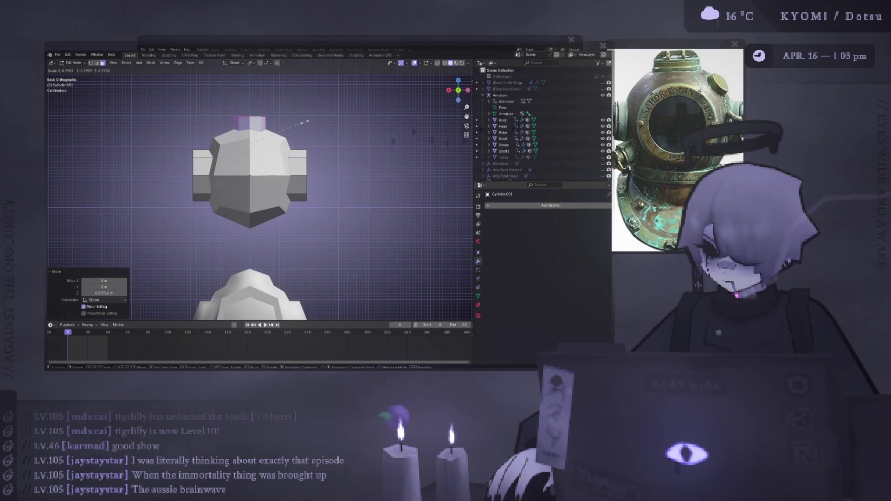
click(304, 122)
key(Tab)
Resize the top port to 1.151 and lower it 0.0143 m along Z onto the head
mouse_move(304, 122)
middle_down()
mouse_move(328, 168)
mouse_move(322, 188)
mouse_move(320, 178)
middle_up()
key(ctrl+KP_1)
key(KP_Decimal)
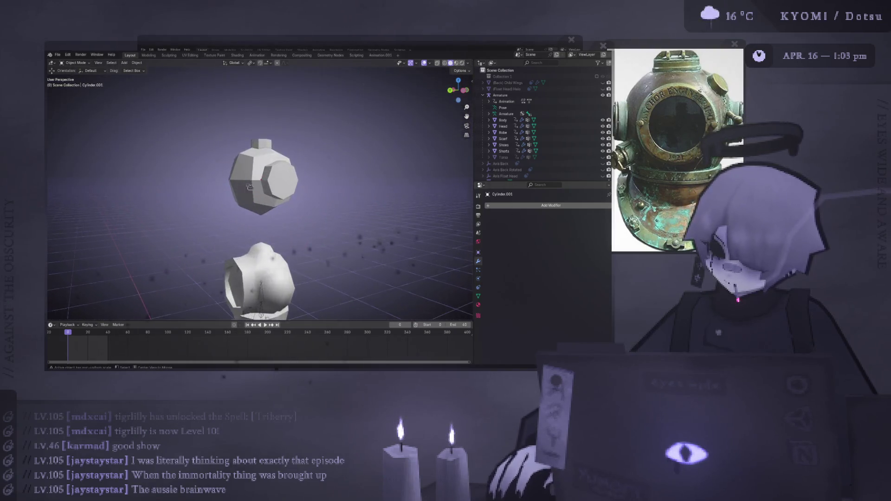
key(Tab)
key(s)
click(352, 178)
key(g)
key(z)
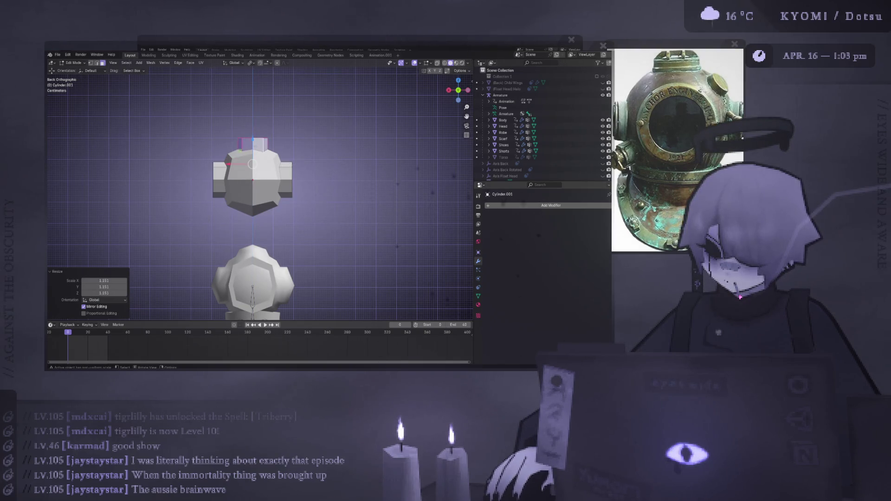
click(253, 151)
key(Tab)
mouse_move(253, 152)
middle_down()
mouse_move(260, 176)
mouse_move(251, 187)
mouse_move(283, 186)
middle_up()
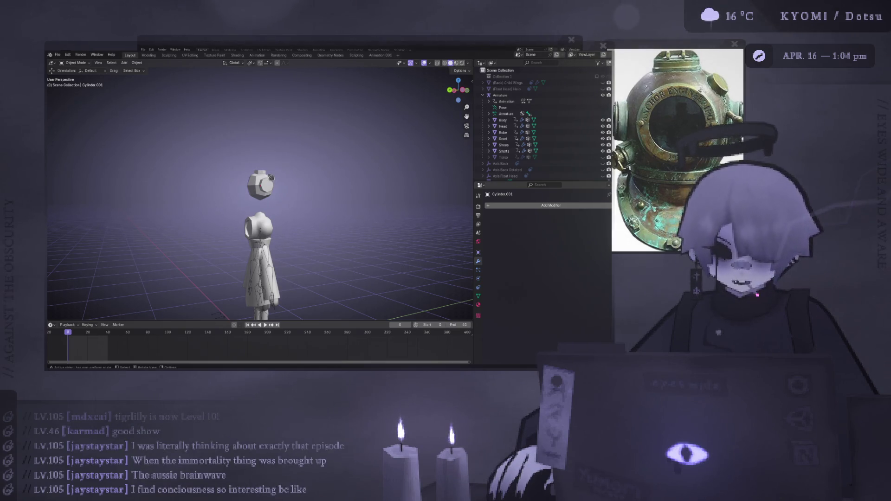
Delete the old cube head and enter Edit Mode on Cylinder.001
click(263, 175)
key(KP_Decimal)
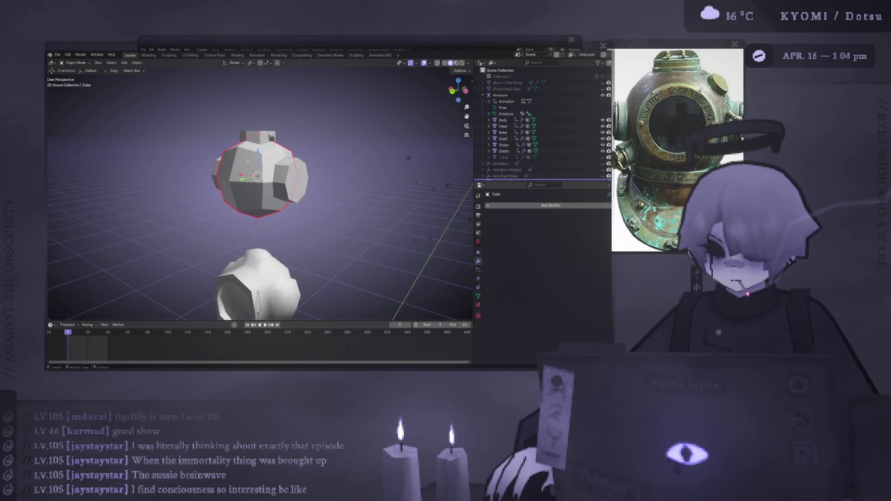
key(Delete)
click(296, 154)
middle_drag(296, 154, 299, 148)
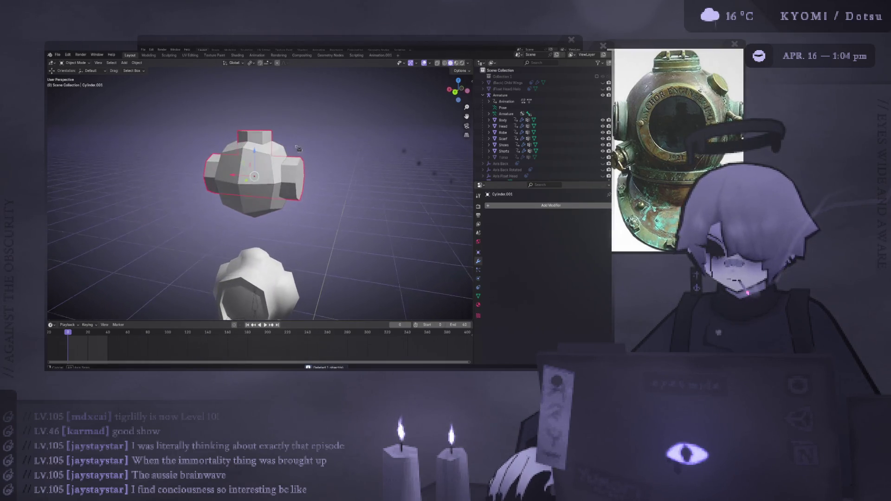
key(Tab)
key(x)
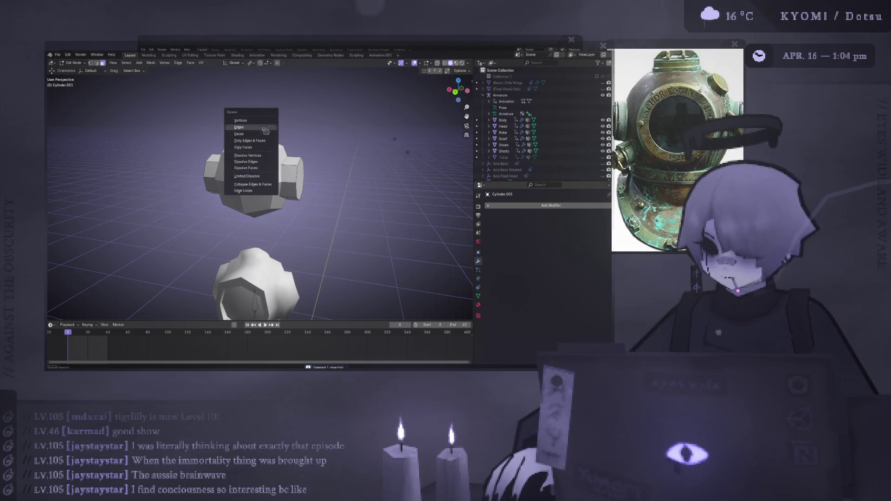
key(Escape)
key(Tab)
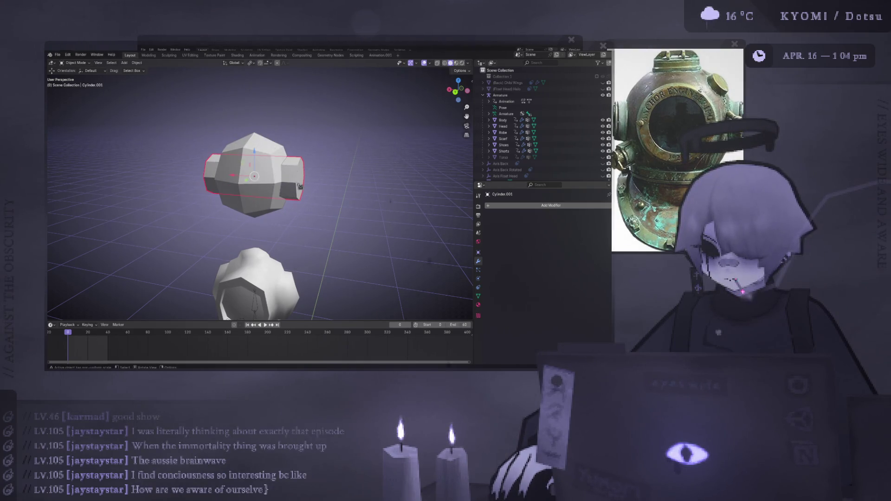
key(Tab)
Extrude the side port's end face and scale it down into a smaller inset octagon
mouse_move(300, 187)
middle_down()
mouse_move(286, 181)
mouse_move(377, 184)
mouse_move(360, 192)
mouse_move(439, 188)
mouse_move(218, 195)
middle_up()
key(ctrl+KP_3)
key(e)
key(s)
click(352, 193)
key(s)
click(324, 179)
key(KP_5)
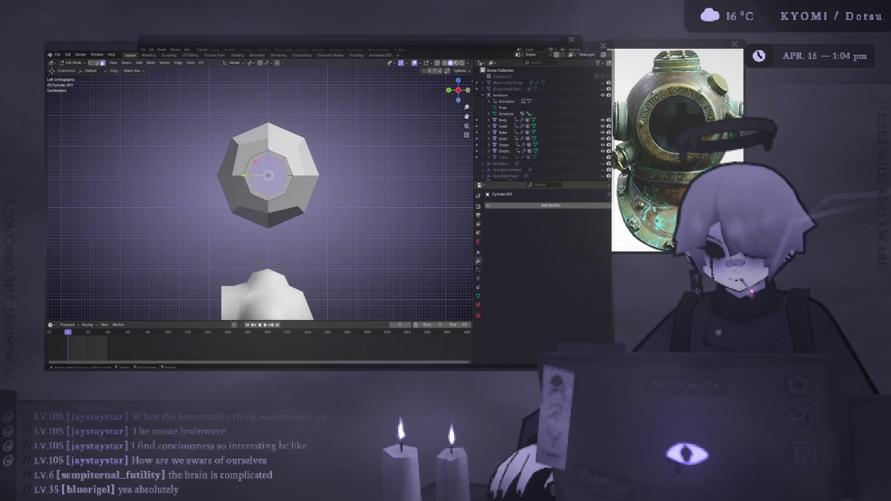
mouse_move(325, 209)
middle_down()
mouse_move(311, 185)
mouse_move(181, 231)
mouse_move(187, 180)
mouse_move(216, 184)
mouse_move(189, 196)
middle_up()
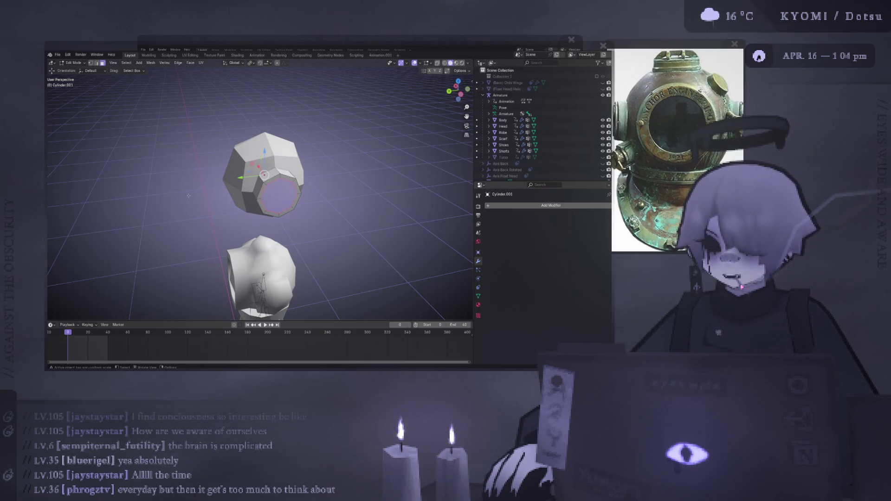
key(KP_Decimal)
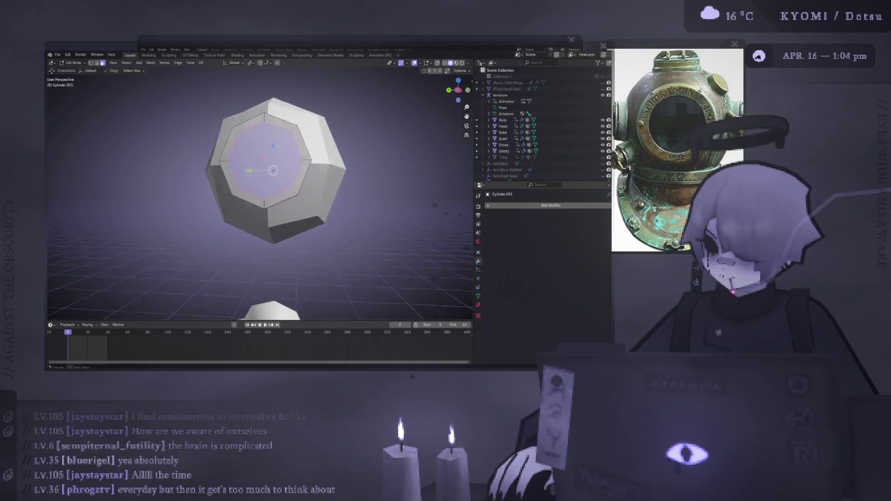
key(KP_1)
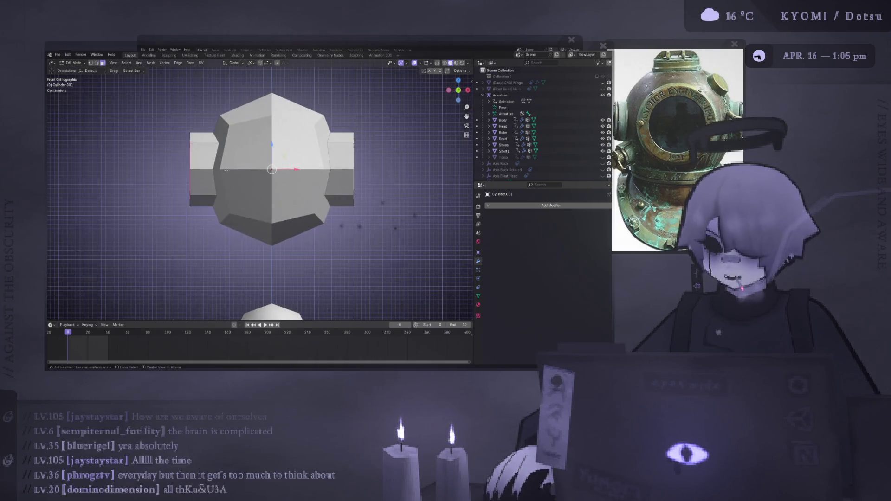
key(KP_3)
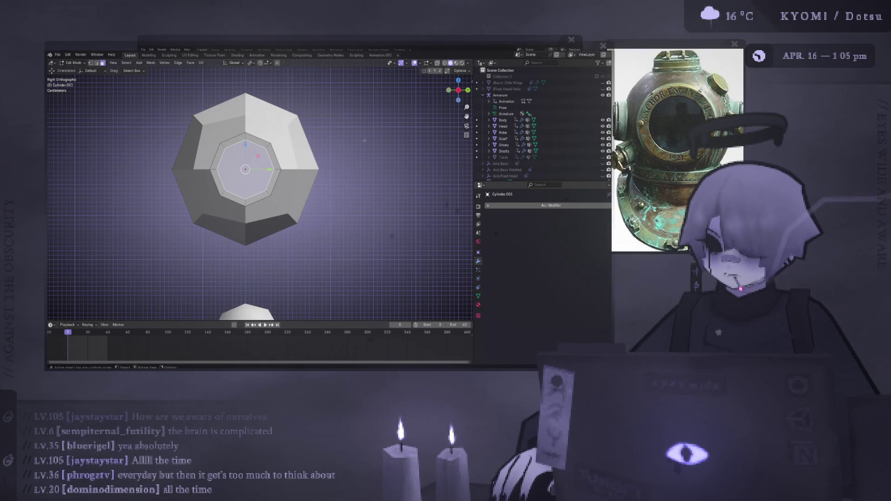
mouse_move(365, 140)
middle_down()
mouse_move(298, 150)
mouse_move(368, 127)
mouse_move(387, 134)
middle_up()
Extrude the port's inset face in place, cancelling several attempts to move it along X
key(e)
right_click(358, 136)
right_click(366, 133)
right_click(369, 180)
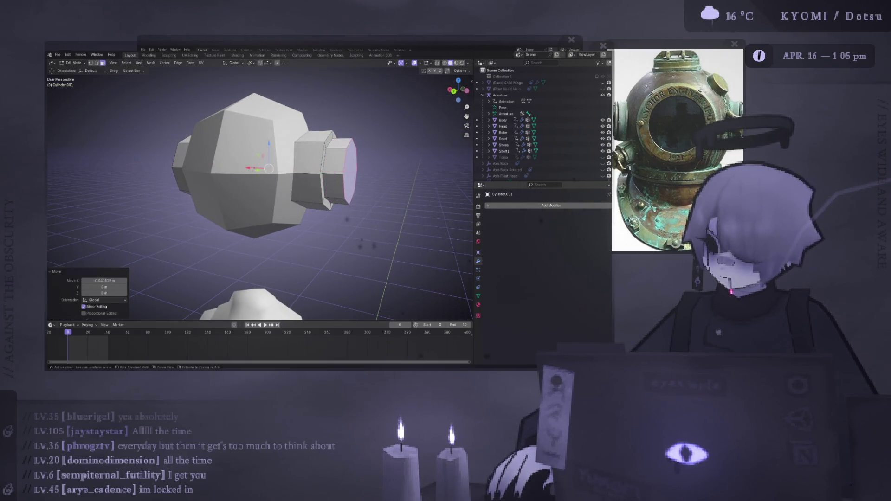
click(370, 179)
key(g)
key(x)
click(381, 177)
key(ctrl+z)
key(g)
key(x)
right_click(372, 178)
key(g)
key(x)
right_click(360, 177)
key(g)
key(x)
right_click(359, 178)
From the back view, move the extruded face along X
key(ctrl+KP_1)
click(255, 64)
middle_drag(335, 139, 390, 137)
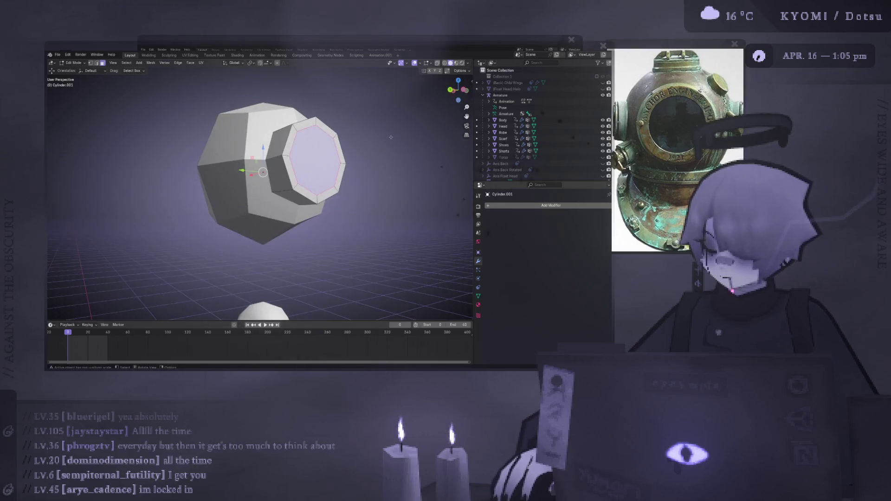
key(g)
key(x)
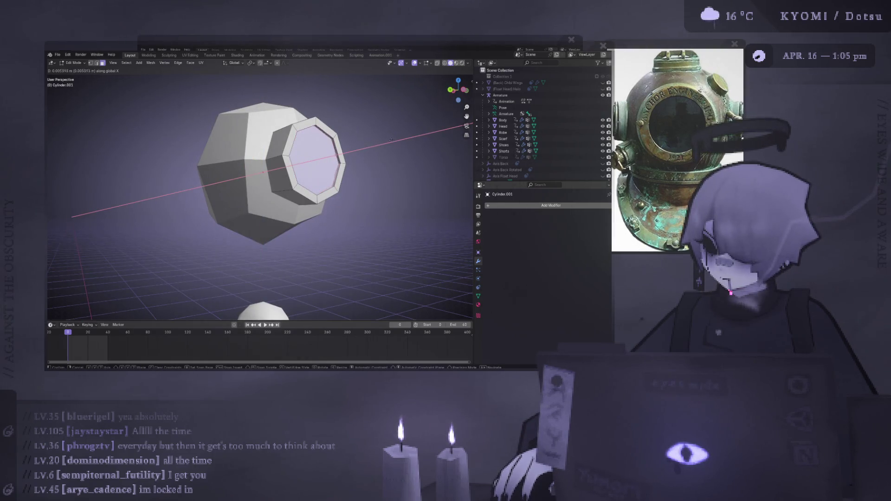
click(391, 139)
mouse_move(390, 139)
middle_down()
mouse_move(354, 156)
mouse_move(288, 158)
middle_up()
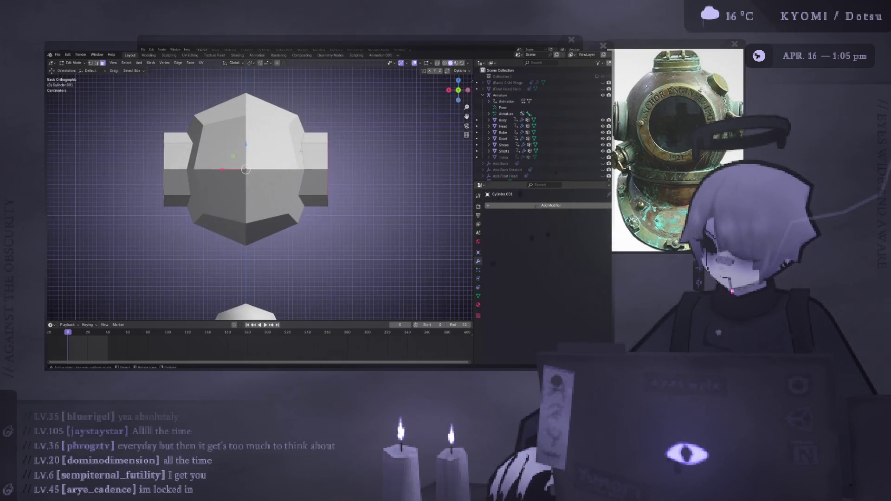
Extrude the port face again and shift it 0.01 m along X
key(e)
key(x)
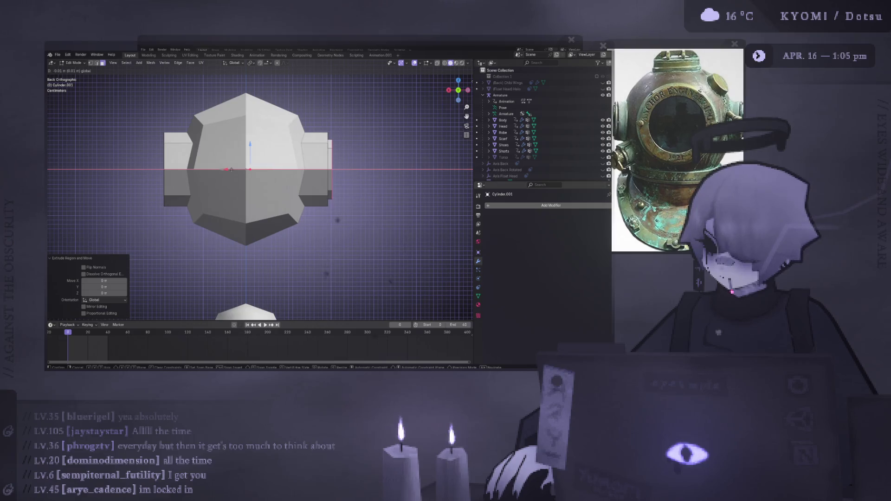
click(231, 170)
mouse_move(231, 170)
middle_down()
mouse_move(246, 167)
mouse_move(218, 171)
mouse_move(304, 172)
mouse_move(165, 180)
mouse_move(152, 206)
mouse_move(139, 194)
middle_up()
key(g)
key(x)
click(305, 172)
Return to Object Mode and save the file with Ctrl+S
key(Tab)
key(ctrl+s)
scroll(192, 193, up, 4)
key(Tab)
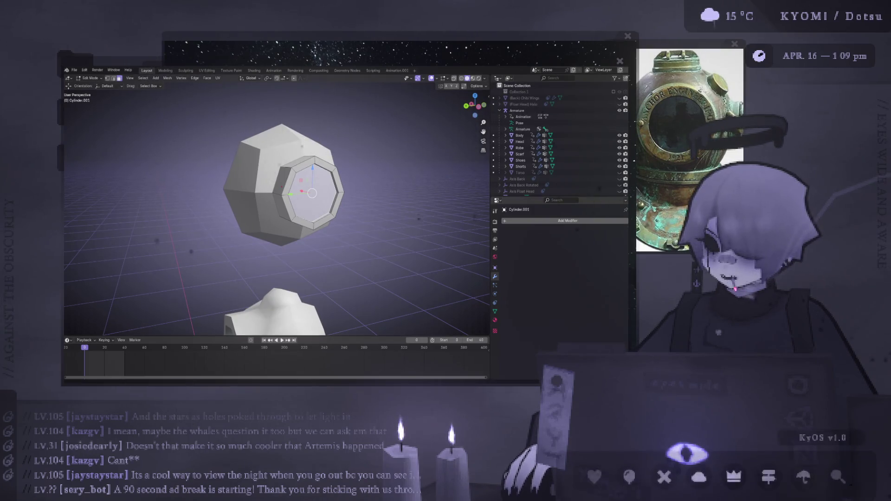
Select the side port geometry and shorten it along X so the ports jut only slightly
mouse_move(274, 325)
middle_down()
mouse_move(315, 325)
mouse_move(346, 303)
middle_up()
key(ctrl+l)
key(KP_1)
key(s)
key(x)
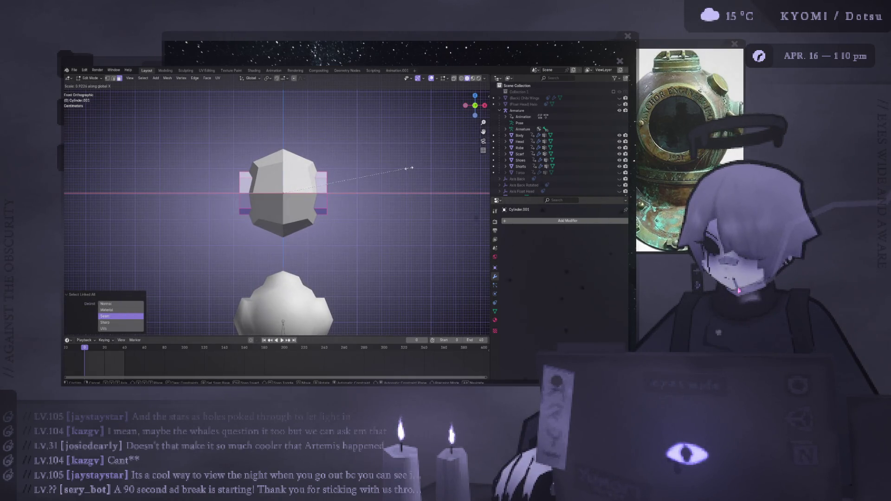
click(409, 167)
middle_drag(409, 168, 394, 181)
scroll(394, 181, up, 3)
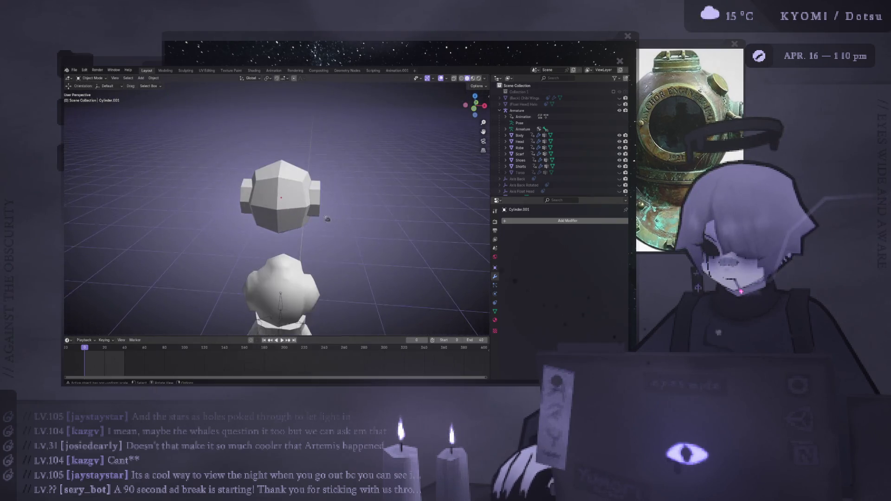
key(Tab)
Apply Shade Smooth to the helmet head cube
click(303, 168)
key(Tab)
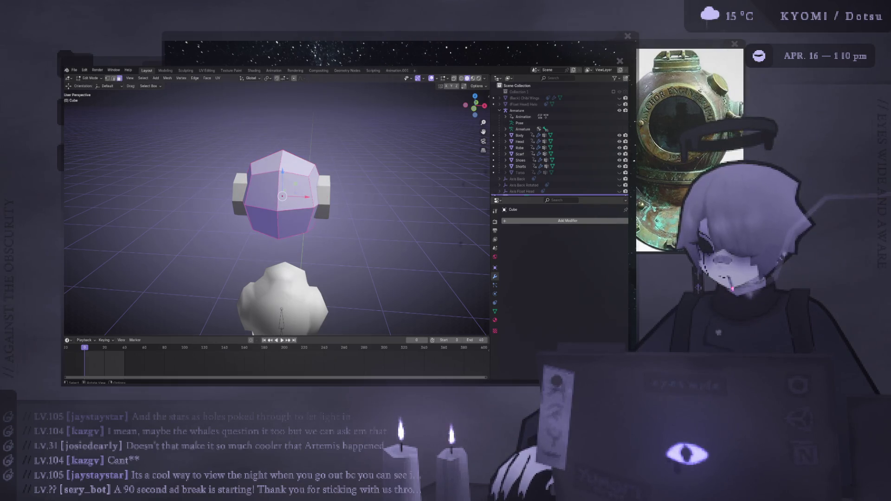
right_click(297, 256)
click(297, 255)
key(Tab)
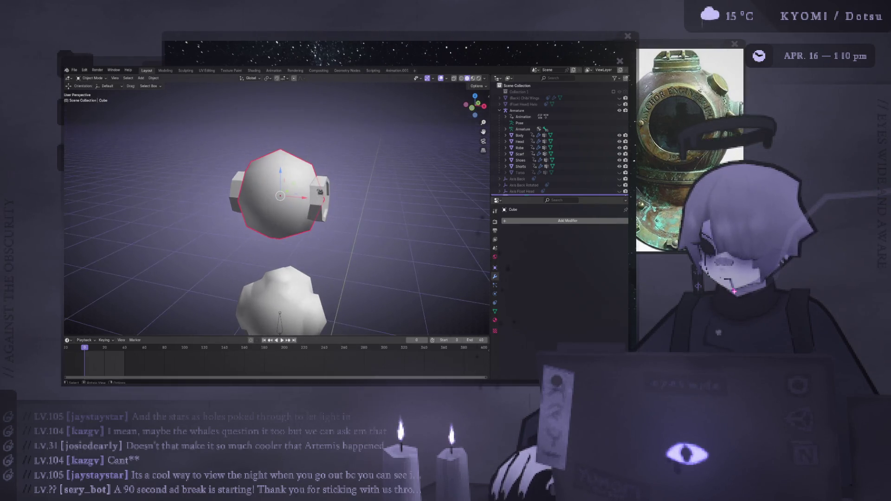
Shade Smooth the port cylinder's side faces and select the cap's outer edge loop
key(Tab)
click(341, 194)
middle_drag(341, 194, 307, 188)
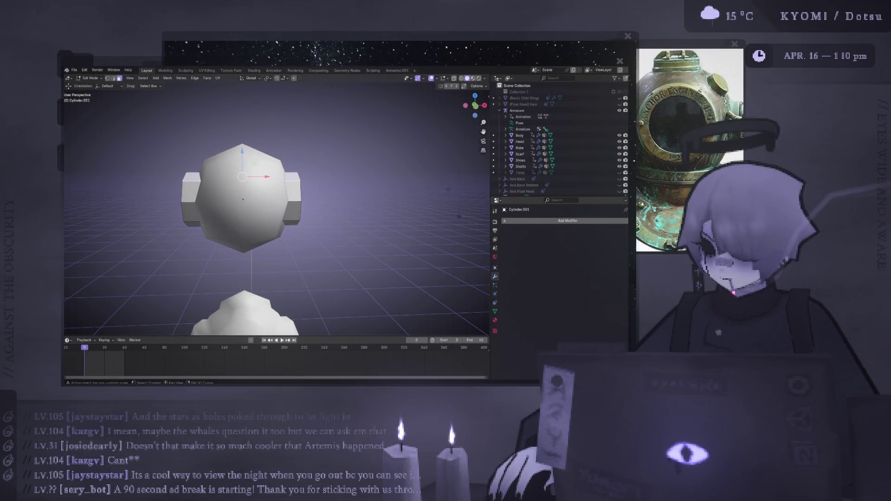
right_click(297, 175)
click(297, 175)
key(Tab)
mouse_move(297, 175)
middle_down()
mouse_move(214, 201)
mouse_move(309, 189)
mouse_move(316, 207)
mouse_move(323, 198)
middle_up()
key(Tab)
key(Tab)
key(Tab)
alt+click(319, 192)
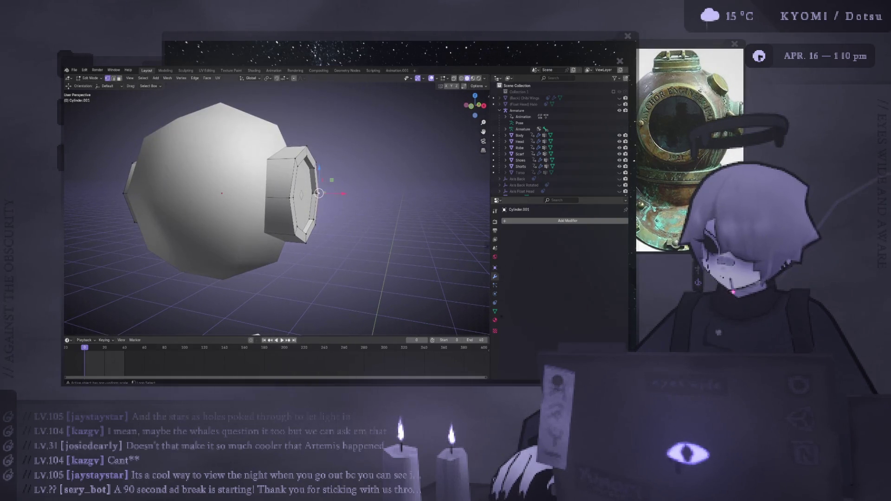
Select the inner octagon loop of the side port's end cap
alt+click(298, 204)
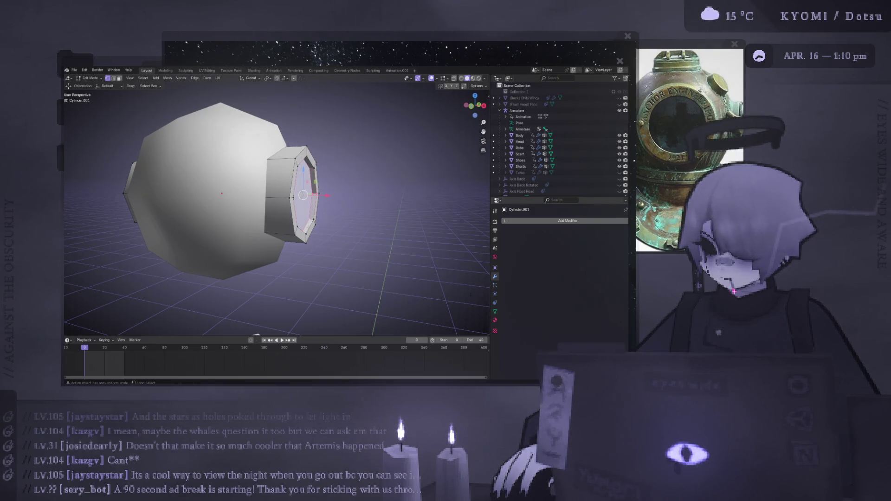
right_click(297, 200)
key(Escape)
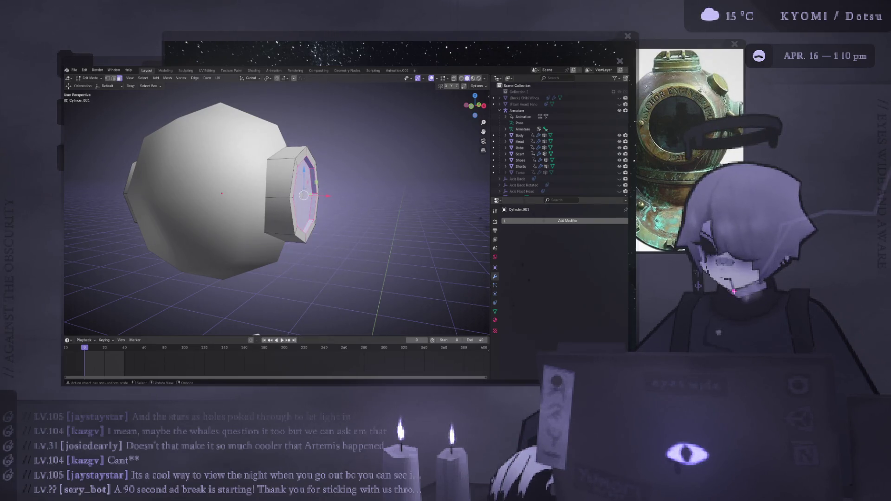
right_click(297, 199)
key(Escape)
key(Tab)
Fill the side port's inner octagonal opening with a face
middle_drag(297, 199, 207, 203)
key(Tab)
key(f)
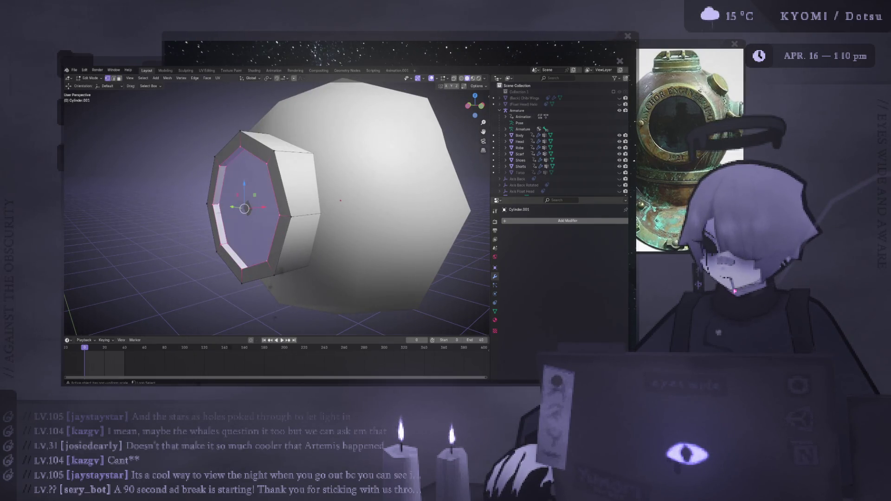
key(3)
click(221, 212)
right_click(223, 210)
key(Escape)
key(Tab)
scroll(223, 210, down, 8)
Duplicate Cylinder.001 in place and rotate the copy 90° on Y so it stands upright
click(300, 207)
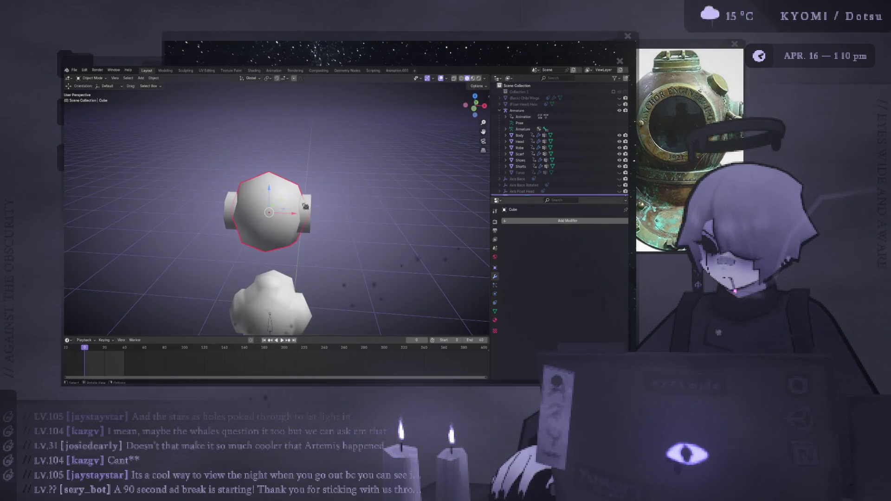
click(312, 209)
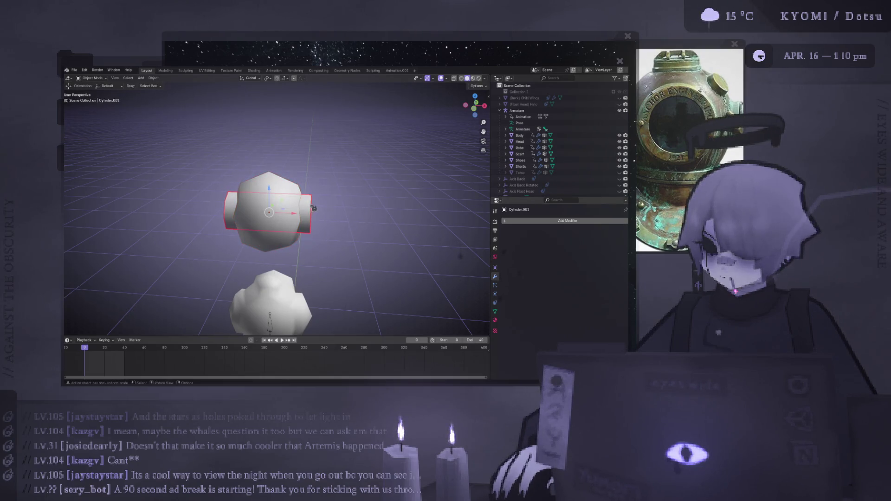
key(shift+d)
right_click(360, 211)
text(rz90)
key(Return)
key(ctrl+z)
text(ry90)
key(Return)
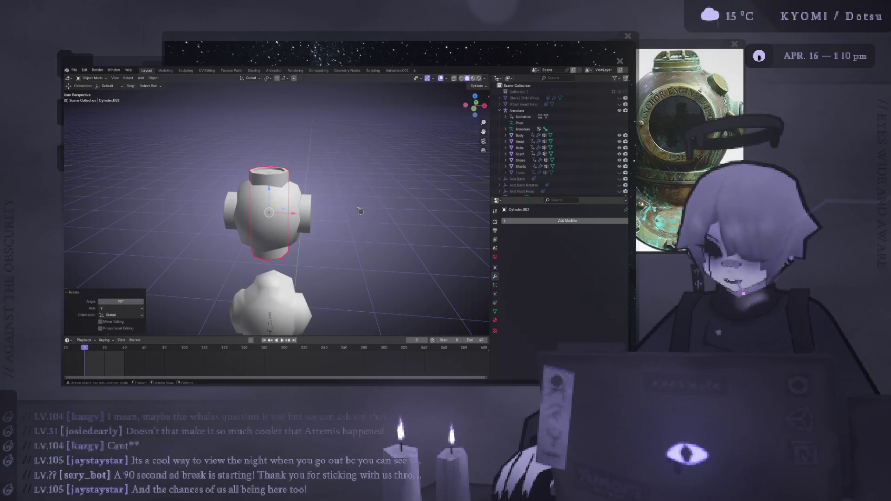
key(KP_Decimal)
key(KP_1)
Inspect the upright copy on the head from below, the side and the front
key(Tab)
mouse_move(333, 203)
middle_down()
mouse_move(316, 163)
mouse_move(316, 181)
middle_up()
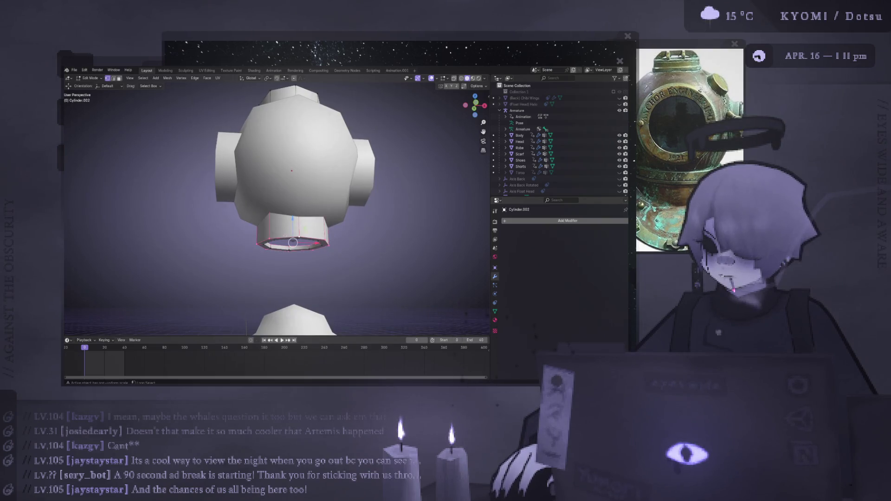
key(Right)
key(KP_1)
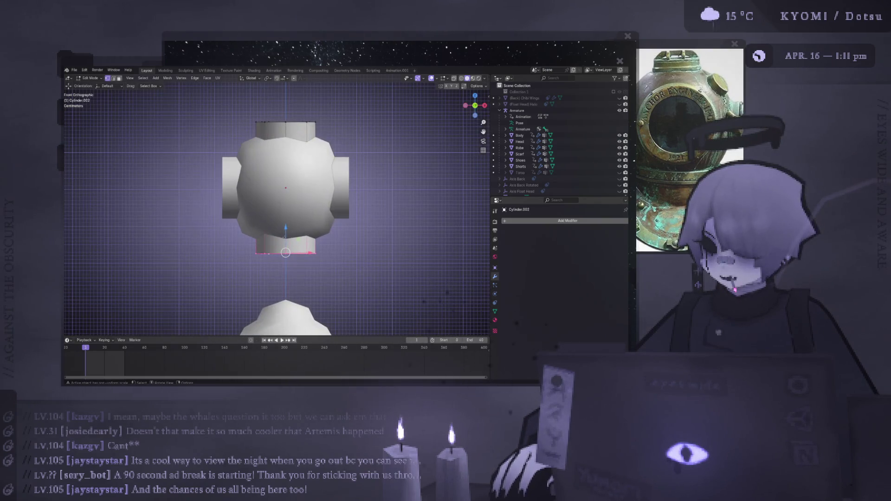
key(Tab)
click(324, 237)
middle_drag(325, 236, 329, 254)
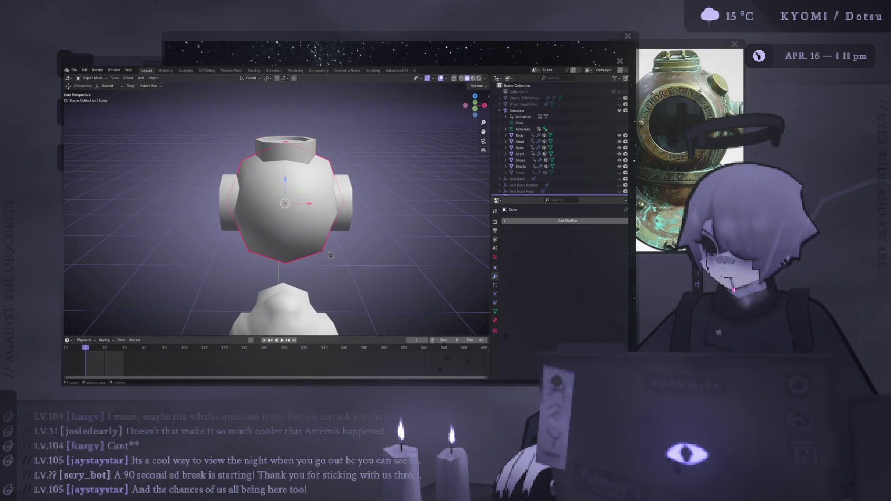
scroll(329, 254, down, 5)
middle_drag(323, 221, 273, 205)
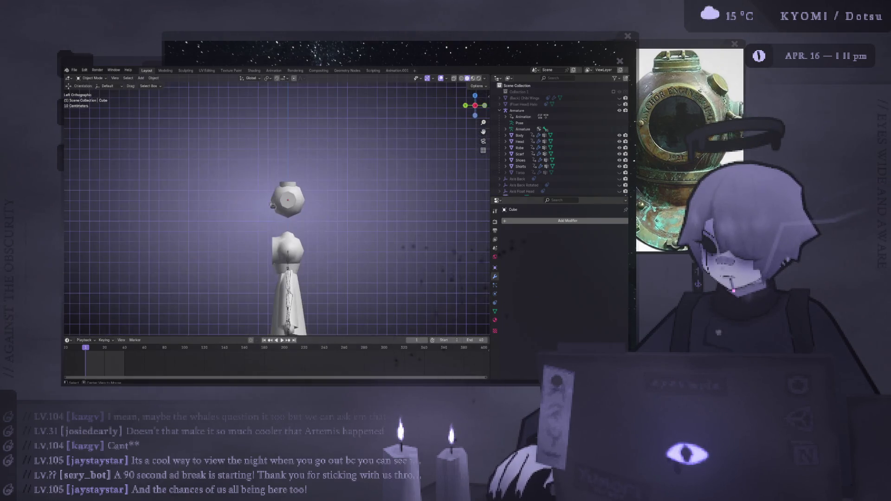
scroll(273, 205, up, 4)
key(KP_1)
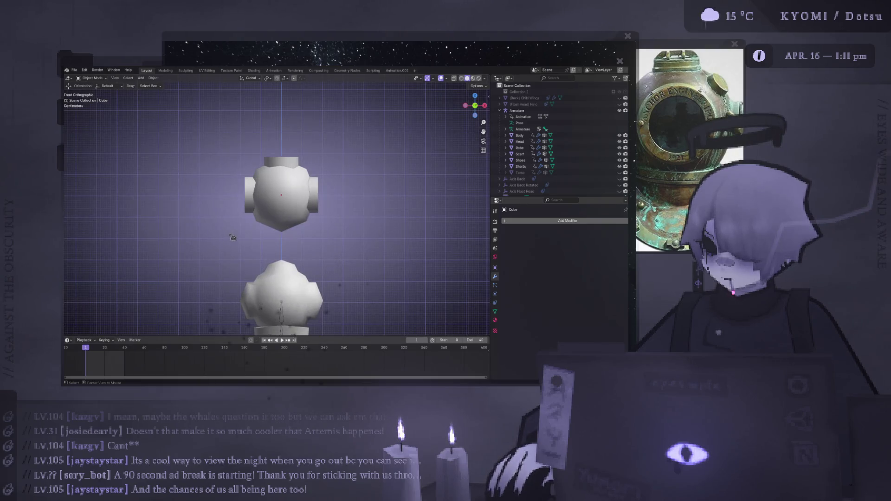
Centre the top port cylinder on the head with a small sideways nudge in wireframe
click(298, 169)
scroll(298, 169, up, 4)
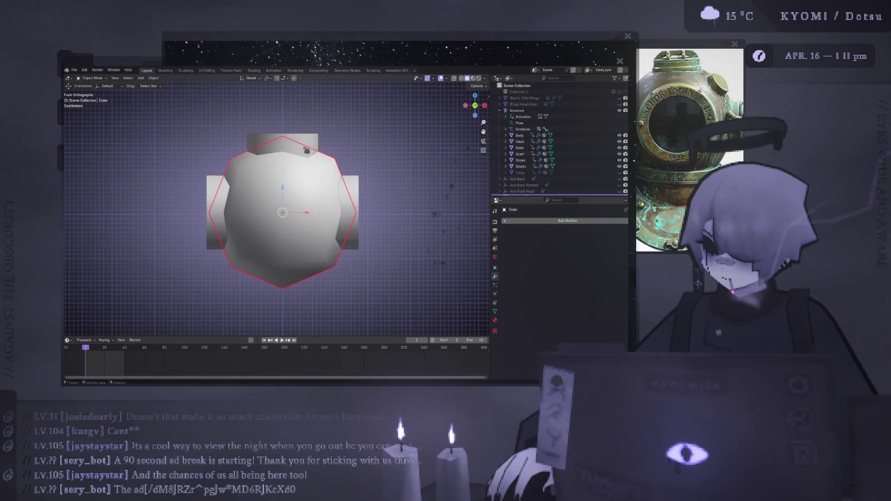
key(Tab)
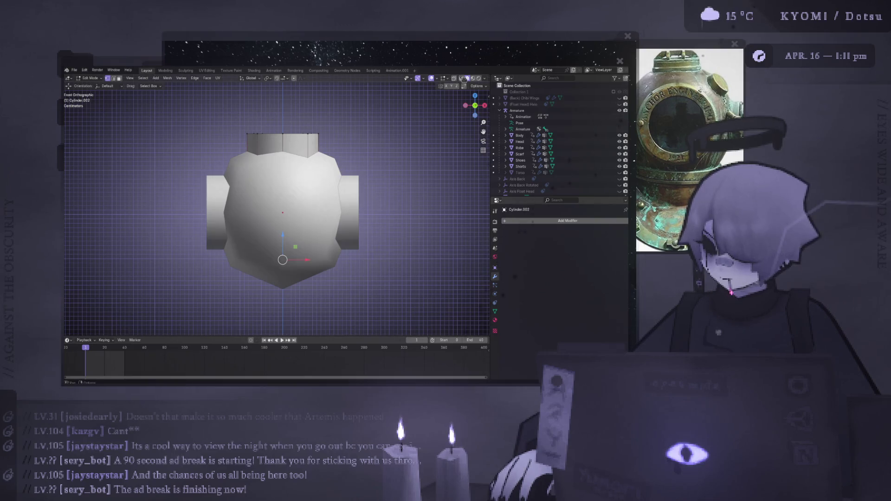
click(462, 79)
drag(307, 259, 306, 260)
mouse_move(306, 260)
middle_down()
mouse_move(306, 275)
mouse_move(316, 192)
middle_up()
key(Tab)
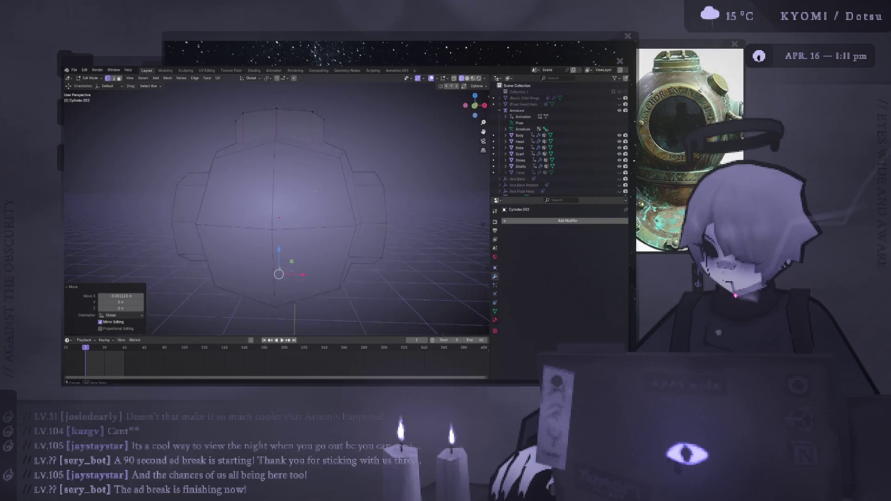
Toggle overlays and Material Preview, then return the head to Solid shading
click(315, 191)
click(445, 79)
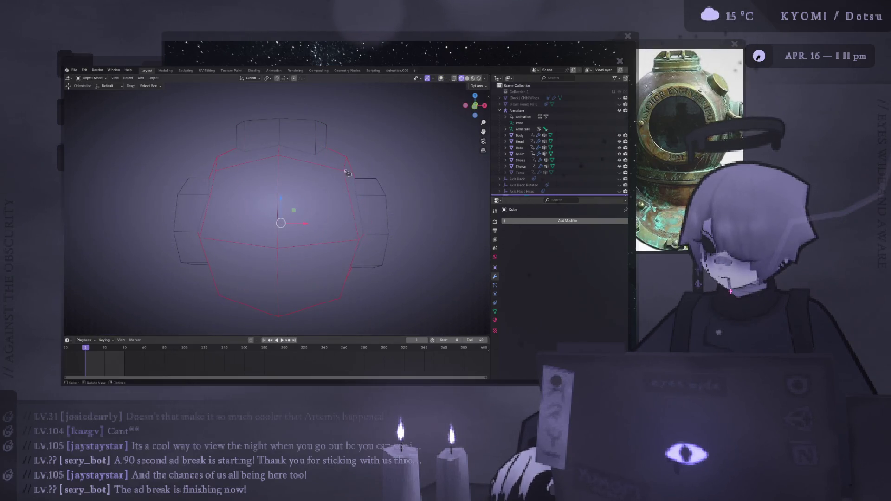
click(473, 79)
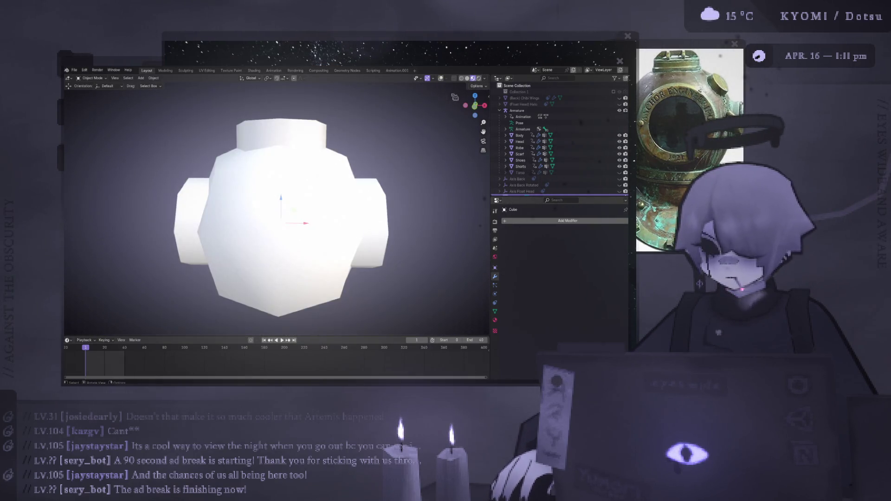
click(467, 79)
key(Tab)
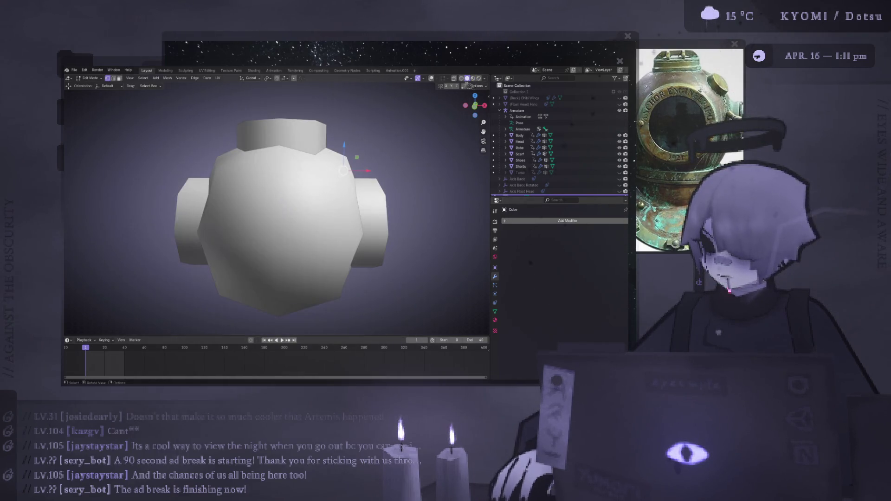
click(432, 78)
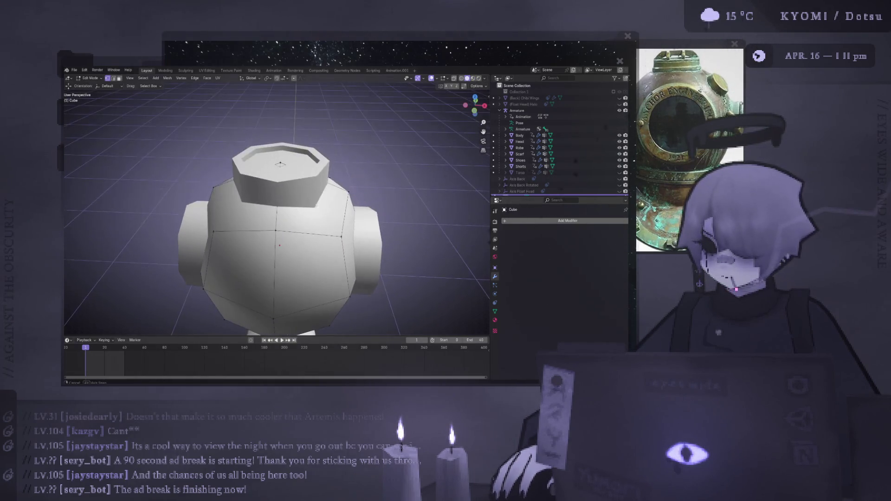
key(Tab)
Look over the head and its top port from above
click(281, 174)
key(Tab)
key(Tab)
click(281, 166)
key(Tab)
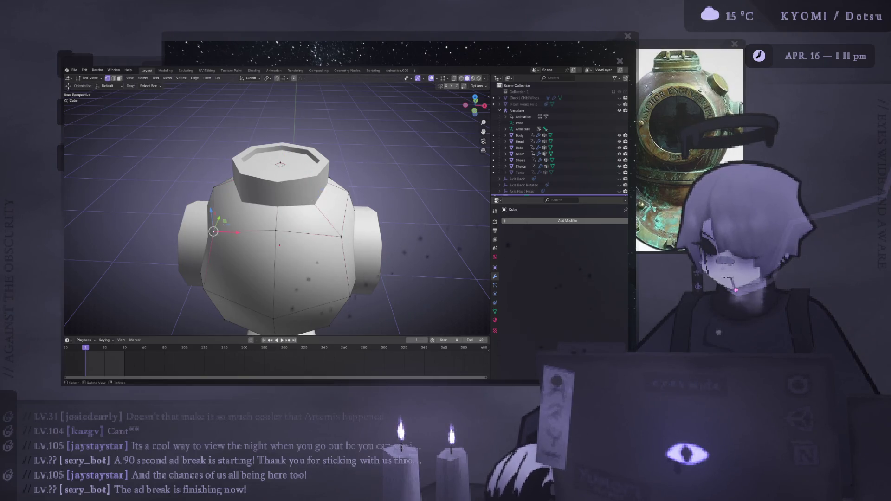
mouse_move(320, 107)
middle_down()
mouse_move(343, 136)
mouse_move(297, 177)
mouse_move(381, 158)
mouse_move(241, 238)
middle_up()
key(Tab)
scroll(304, 209, down, 5)
scroll(260, 213, up, 5)
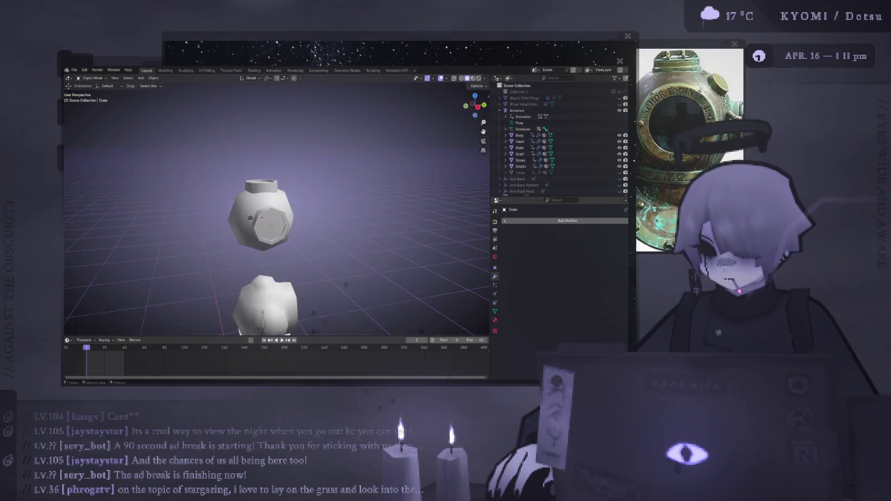
Orbit the figure in Solid shading and select the Head mesh, then Cylinder.001
click(473, 78)
middle_drag(412, 98, 409, 120)
click(467, 77)
middle_drag(297, 260, 304, 275)
click(304, 276)
click(307, 234)
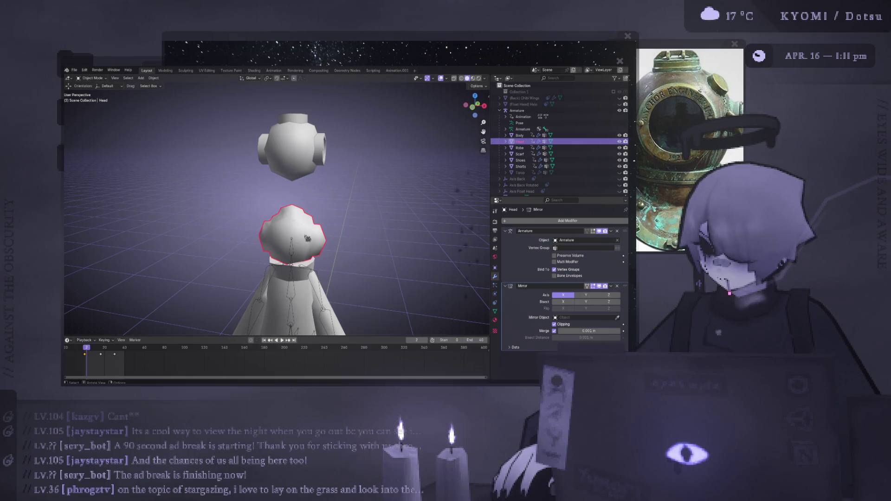
click(301, 167)
mouse_move(301, 166)
middle_down()
mouse_move(355, 159)
mouse_move(299, 203)
mouse_move(288, 199)
middle_up()
Duplicate the side port geometry in Edit Mode, undoing a misplaced mirrored copy
key(Tab)
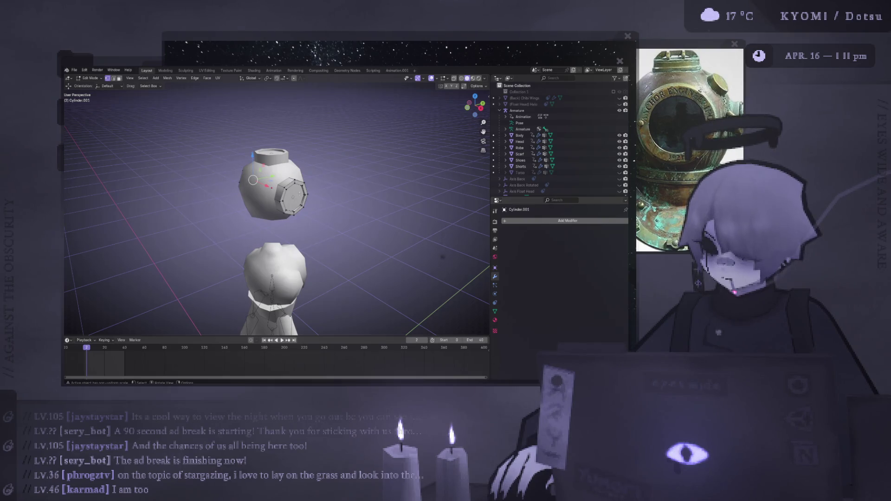
key(ctrl+l)
key(shift+d)
key(Escape)
key(ctrl+m)
key(x)
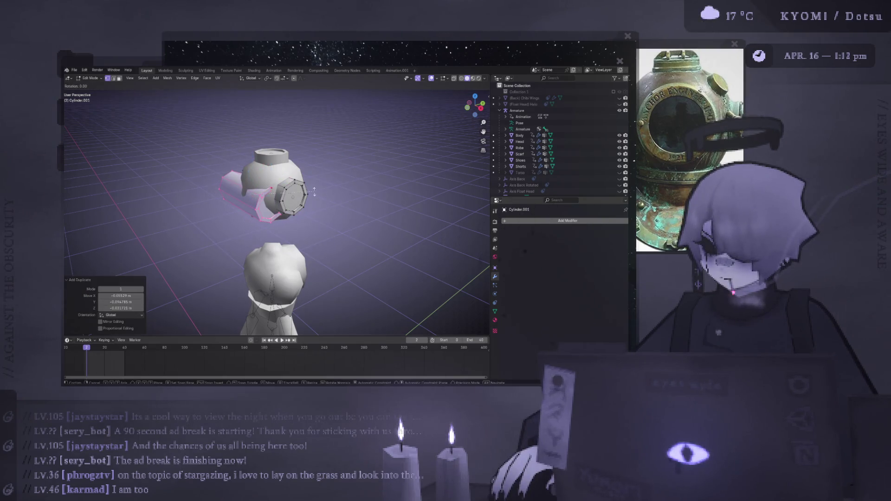
key(ctrl+z)
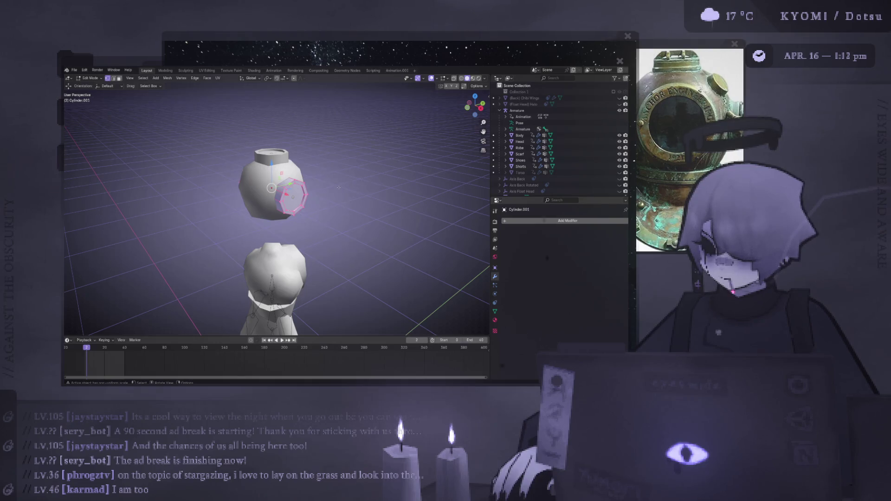
Rotate the port copy 90° about Z onto the opposite side of the head
key(r)
key(z)
key(9)
key(0)
key(Return)
key(shift+r)
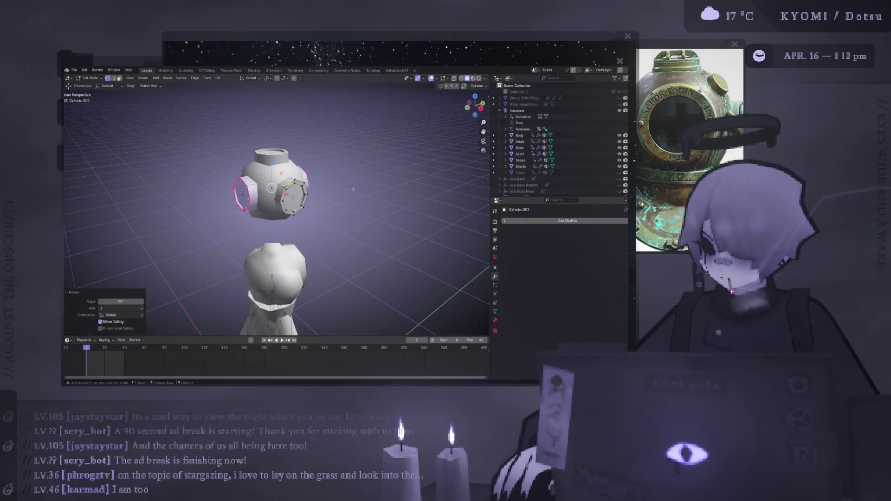
mouse_move(337, 186)
alt+middle_down()
mouse_move(367, 162)
mouse_move(441, 165)
alt+middle_up()
alt+scroll(367, 161, down, 1)
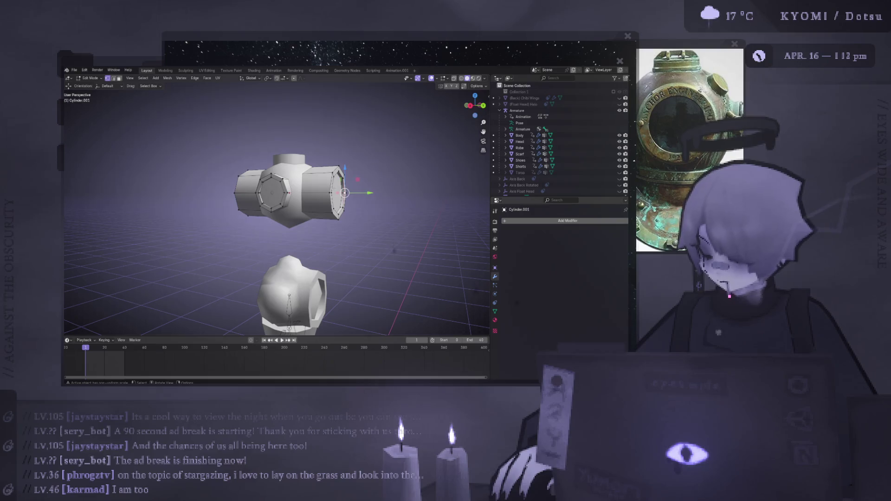
Narrow both side ports along Y in Right view and shift them slightly along Y
key(ctrl+l)
key(KP_3)
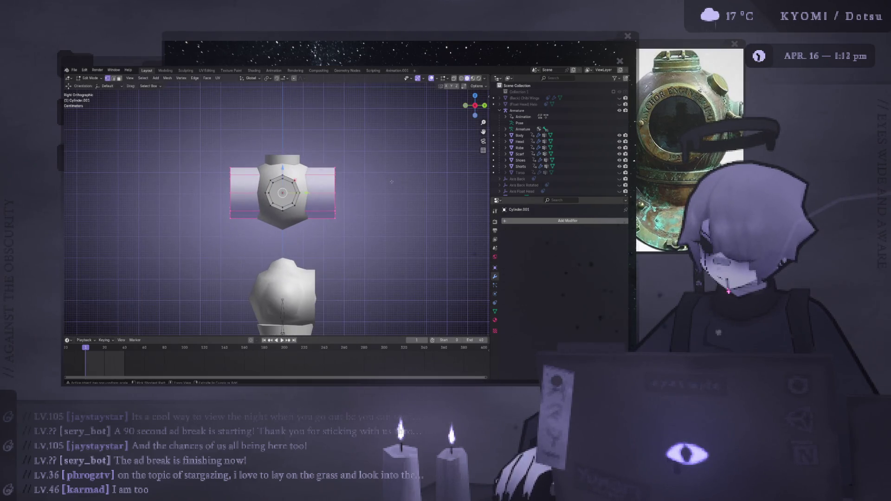
key(s)
key(y)
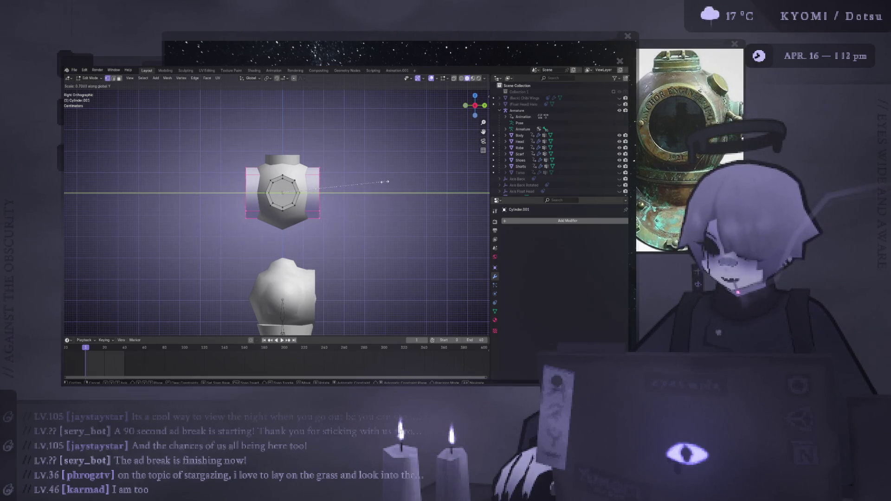
click(372, 178)
key(g)
key(y)
click(368, 188)
Shorten the side ports further along Y to about 0.745
key(s)
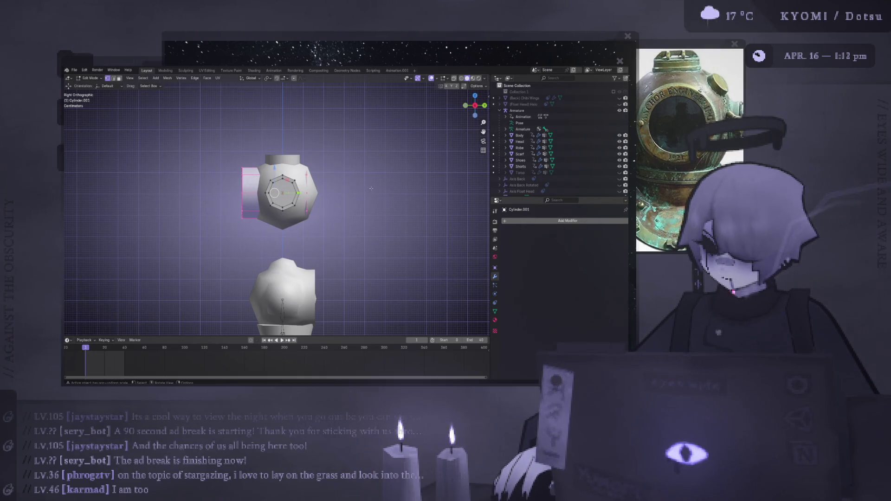
key(z)
key(y)
click(357, 188)
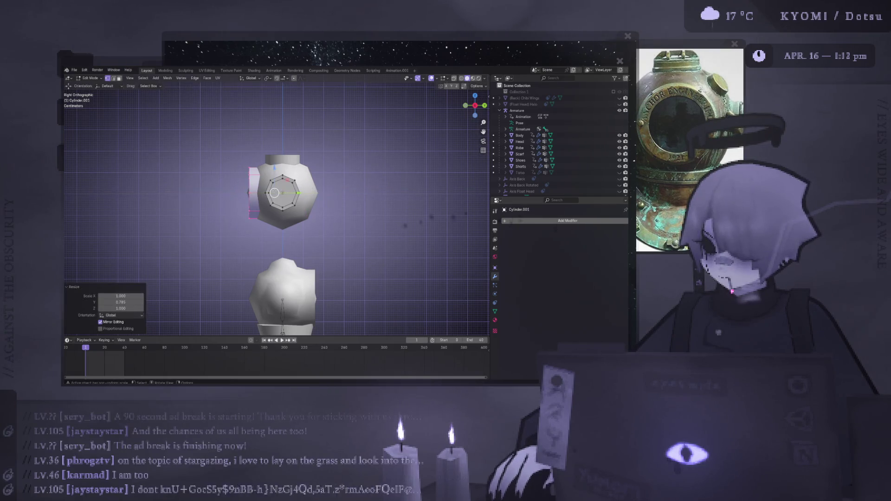
key(g)
key(Escape)
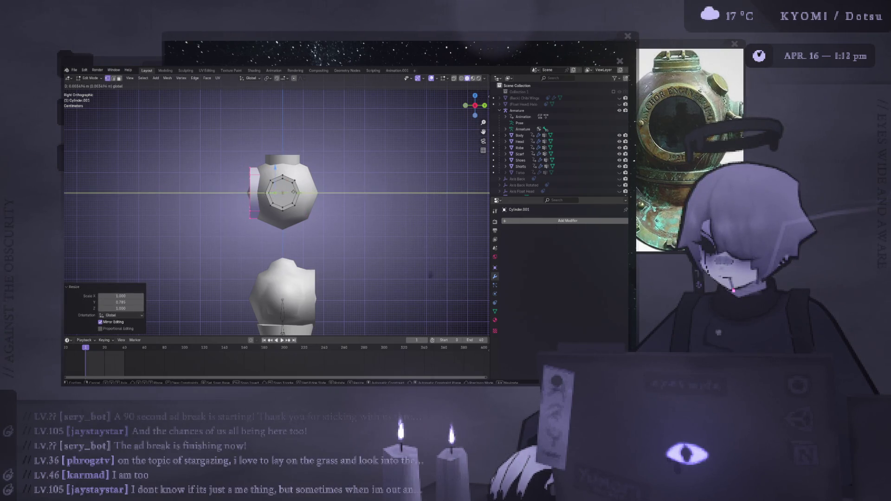
key(ctrl+z)
mouse_move(223, 190)
middle_down()
mouse_move(246, 175)
mouse_move(331, 187)
middle_up()
Select the inner edge loop of the right side port
right_click(250, 191)
scroll(316, 181, up, 3)
alt+click(329, 157)
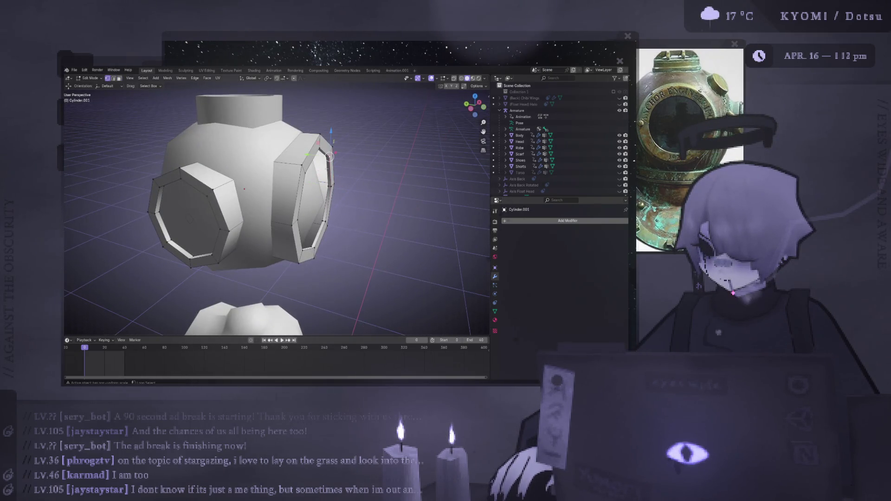
alt+click(315, 195)
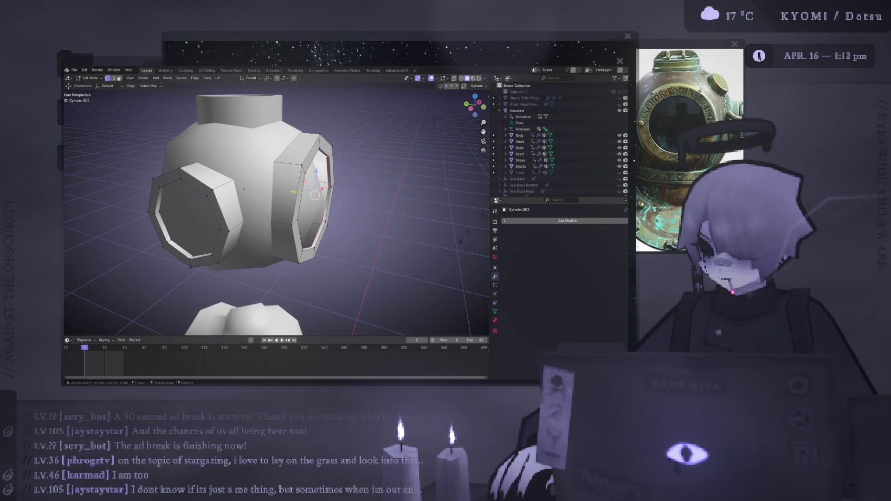
alt+click(330, 185)
alt+click(328, 204)
alt+click(327, 204)
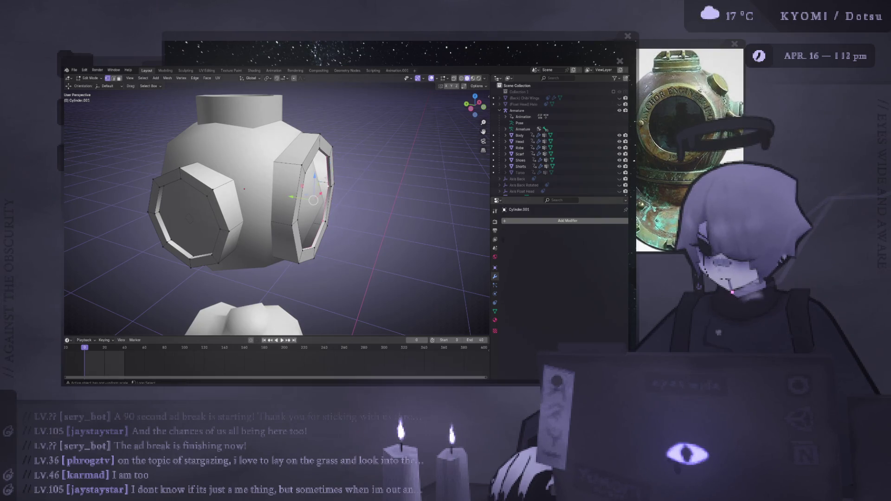
Push the inner loop into the head along Y and return to Object Mode
key(g)
key(y)
key(Return)
mouse_move(279, 209)
middle_down()
mouse_move(227, 204)
mouse_move(269, 214)
mouse_move(292, 235)
mouse_move(288, 212)
middle_up()
key(Tab)
scroll(227, 204, down, 5)
scroll(260, 206, up, 5)
scroll(259, 206, down, 2)
scroll(269, 214, down, 3)
click(291, 235)
Make the Cube head active and select all its geometry in Edit Mode
click(289, 212)
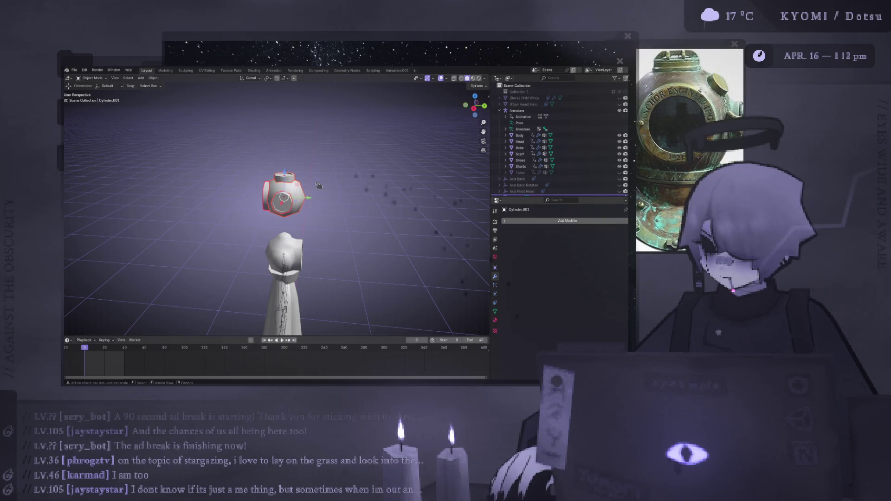
click(319, 198)
drag(332, 221, 240, 175)
key(Tab)
key(ctrl+l)
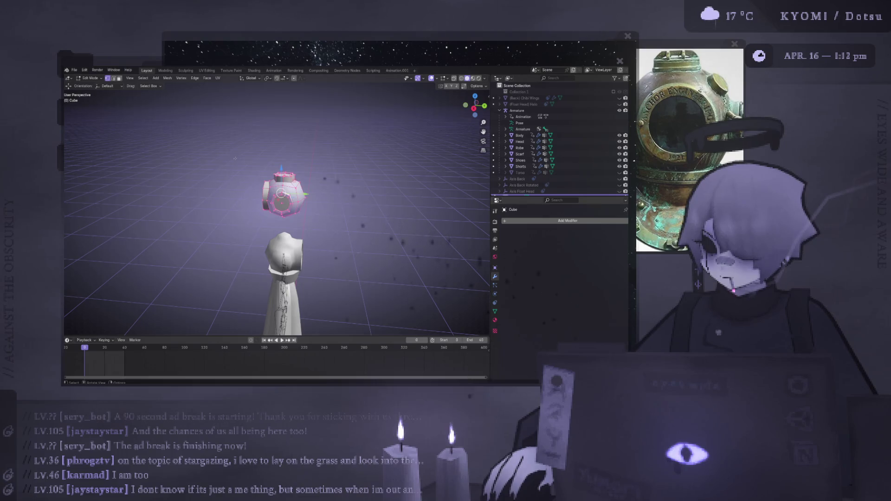
Scale the Cube mesh by -1 on Y and on Z, undoing both flips
text(sy-1)
key(Return)
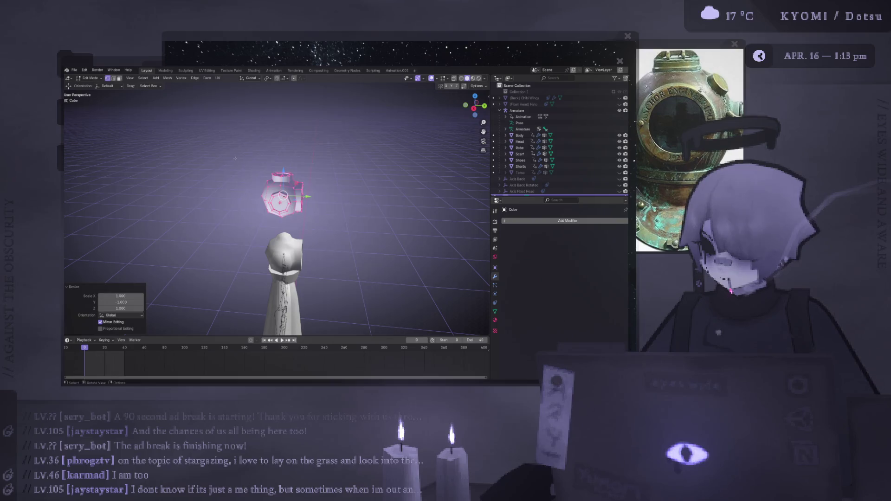
key(ctrl+z)
text(sz-1)
key(Return)
key(ctrl+z)
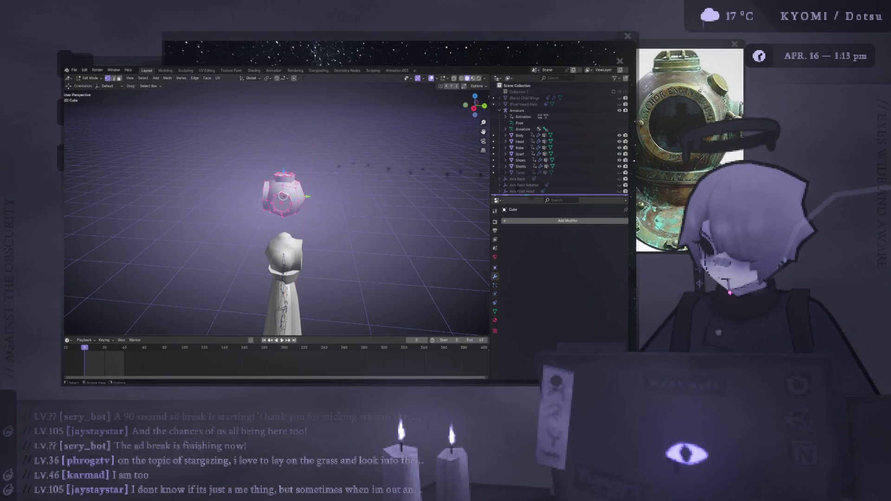
Rotate the Cube head mesh 180° in Right view, then check it from Back view in Object Mode
key(KP_3)
text(r)
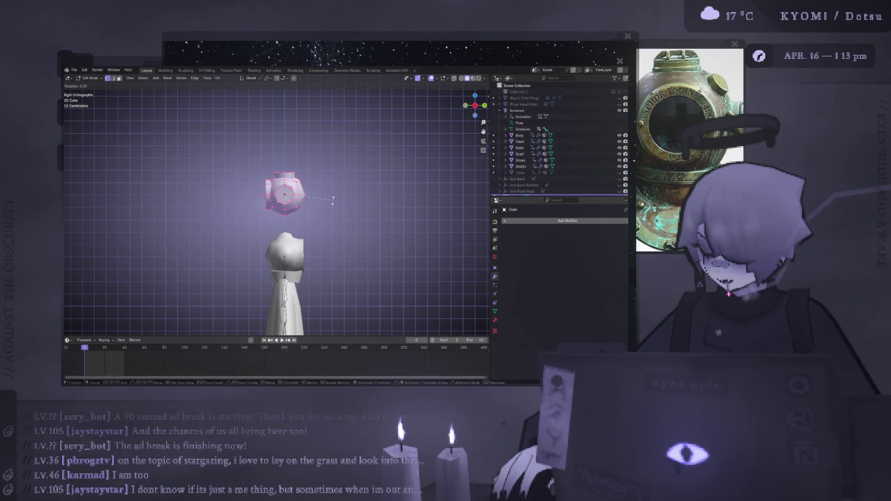
text(80)
key(Return)
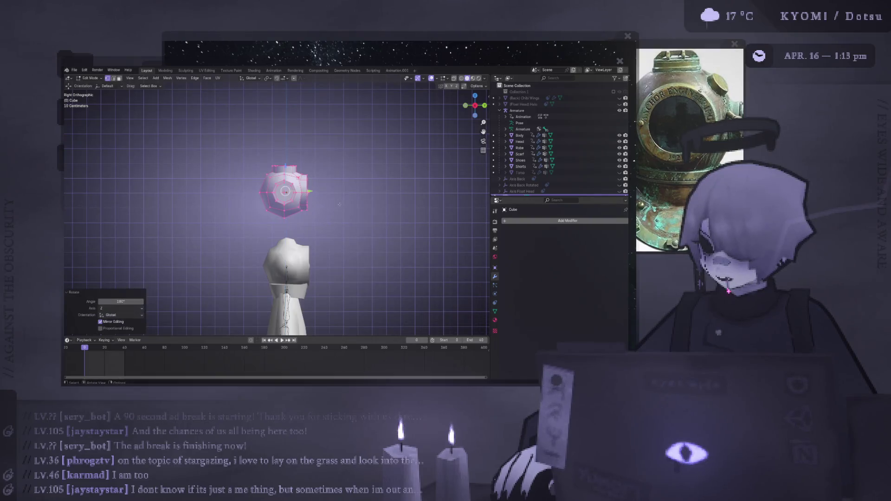
key(ctrl+KP_1)
key(Tab)
mouse_move(294, 245)
middle_down()
mouse_move(312, 195)
mouse_move(291, 182)
middle_up()
key(ctrl+KP_1)
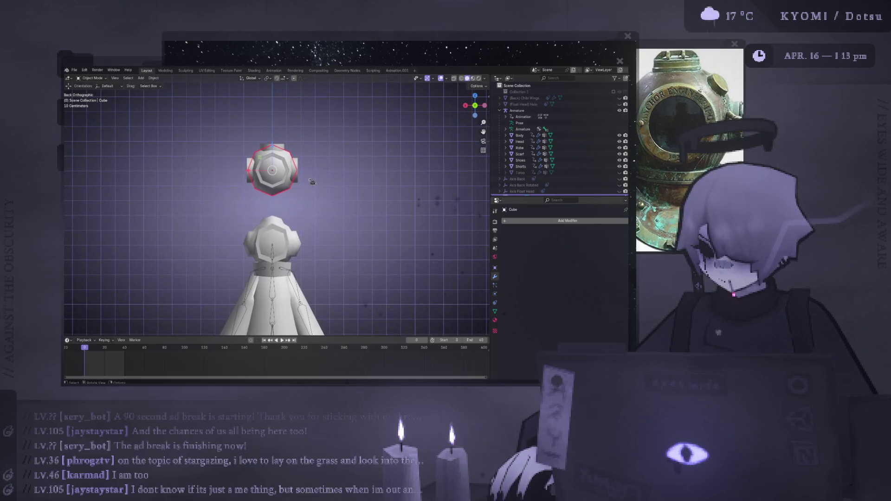
Deselect the helmet cube and compare Material Preview against Solid shading
click(353, 205)
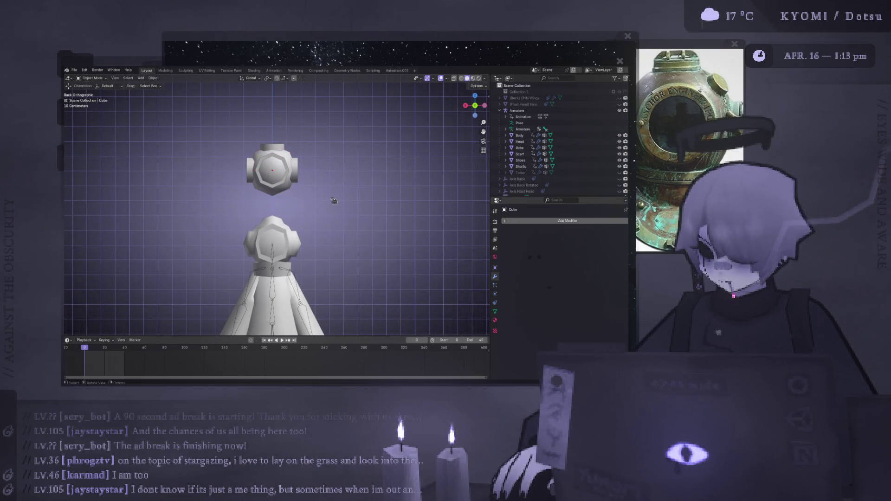
scroll(334, 201, down, 2)
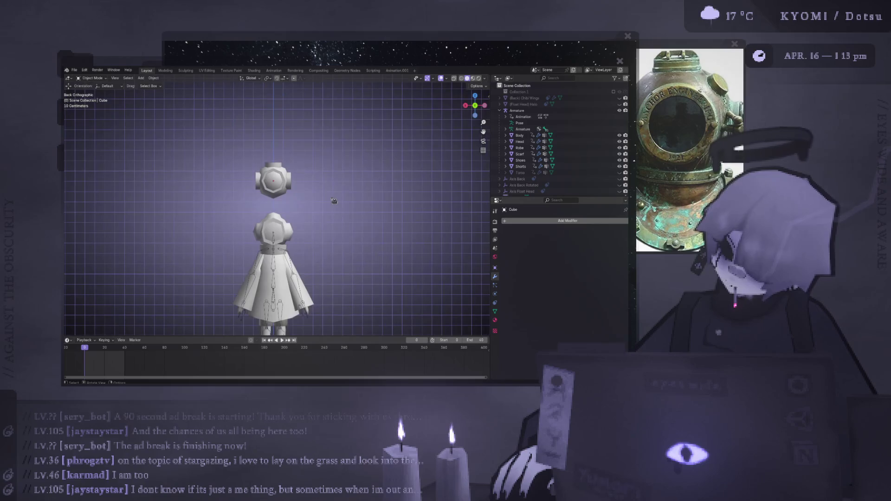
scroll(334, 201, up, 2)
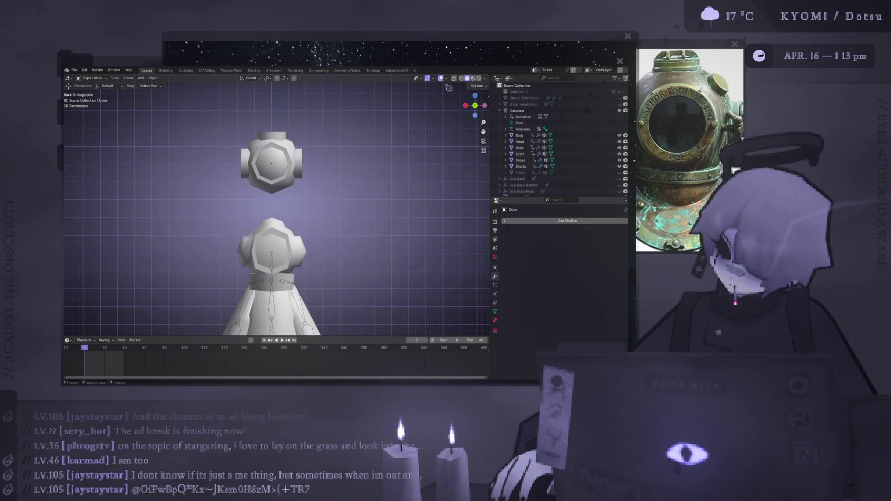
click(473, 78)
click(467, 78)
click(473, 78)
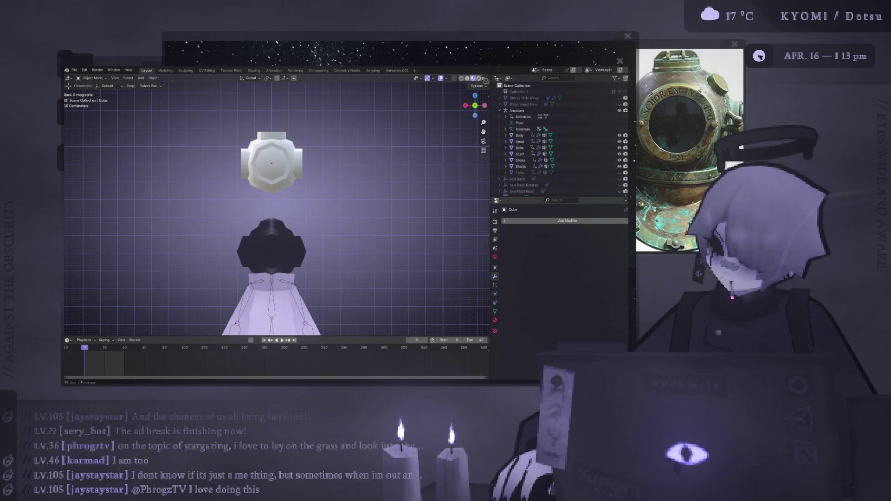
Set the viewport to Solid shading with Flat lighting and orbit around the character
click(486, 79)
click(479, 78)
click(467, 78)
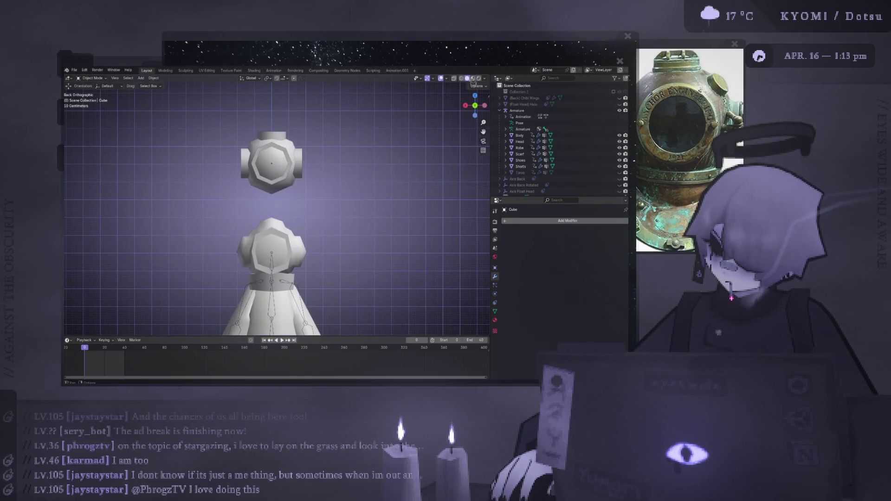
click(484, 78)
click(500, 108)
mouse_move(372, 176)
middle_down()
mouse_move(320, 188)
mouse_move(323, 181)
mouse_move(308, 193)
mouse_move(285, 179)
mouse_move(219, 212)
middle_up()
Undo the accidental Head selection to return to editing the helmet cube
click(280, 227)
key(ctrl+z)
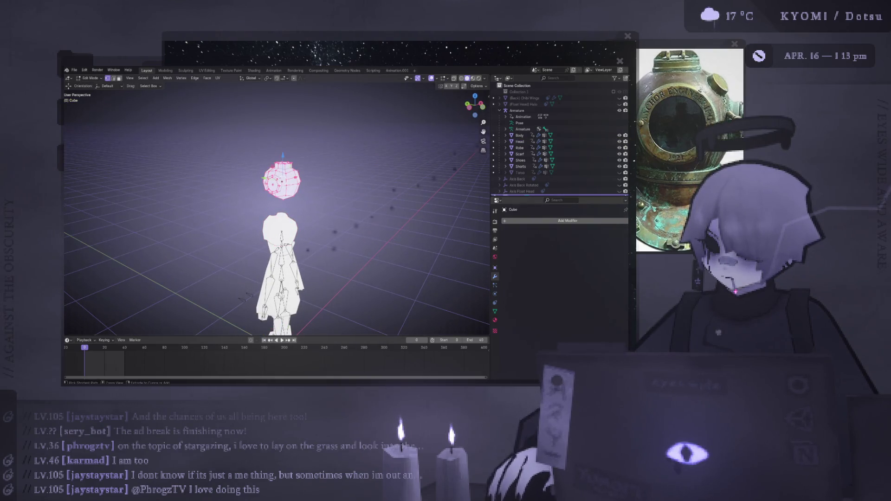
key(ctrl+shift+z)
key(ctrl+z)
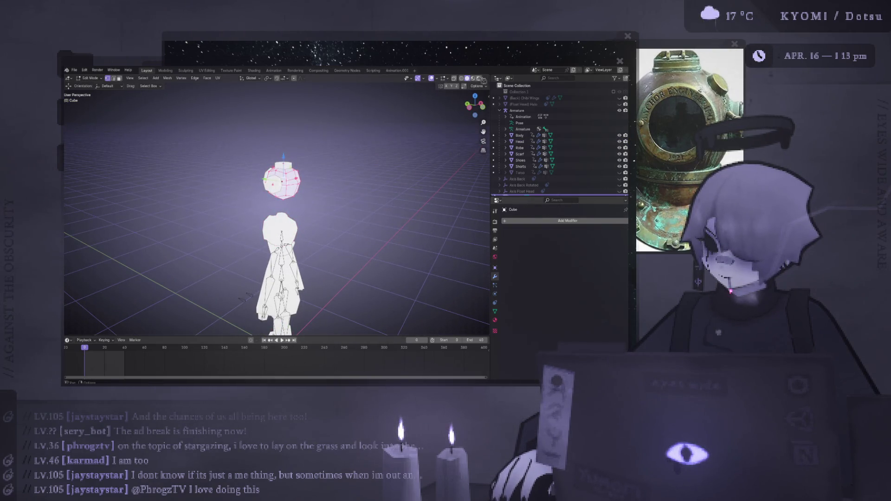
Switch viewport lighting to MatCap, deselect the cube's vertices, and leave Edit Mode
click(485, 78)
click(471, 109)
click(164, 209)
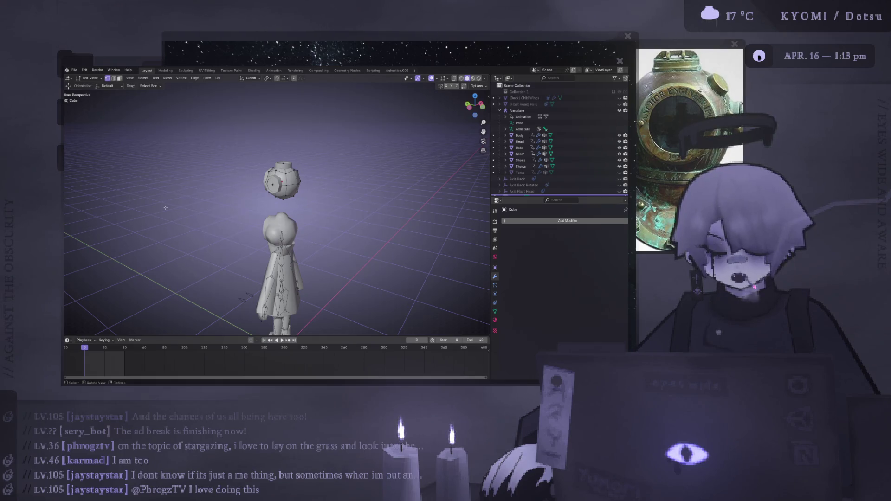
mouse_move(245, 296)
middle_down()
mouse_move(247, 234)
mouse_move(185, 216)
middle_up()
key(Tab)
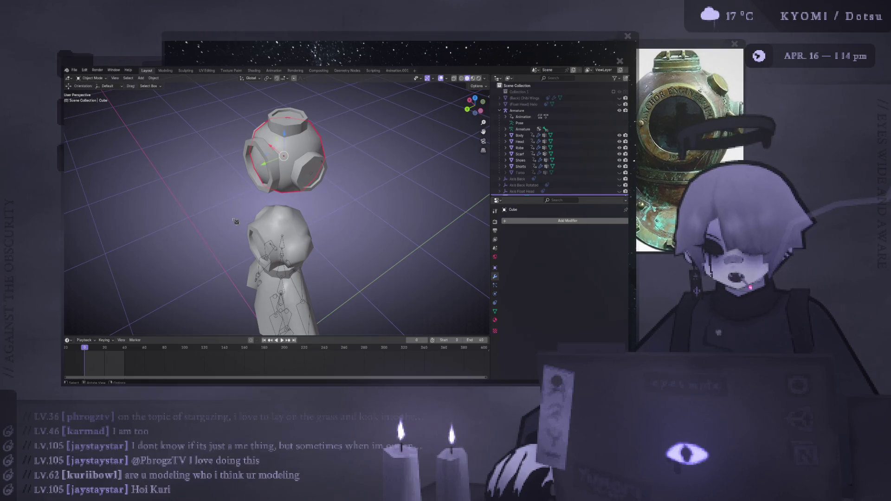
Toggle the helmet cube into Edit Mode and back to Object Mode, orbiting to face the octagonal side port
key(Tab)
scroll(328, 167, up, 2)
mouse_move(328, 167)
middle_down()
mouse_move(206, 172)
mouse_move(244, 225)
middle_up()
key(Tab)
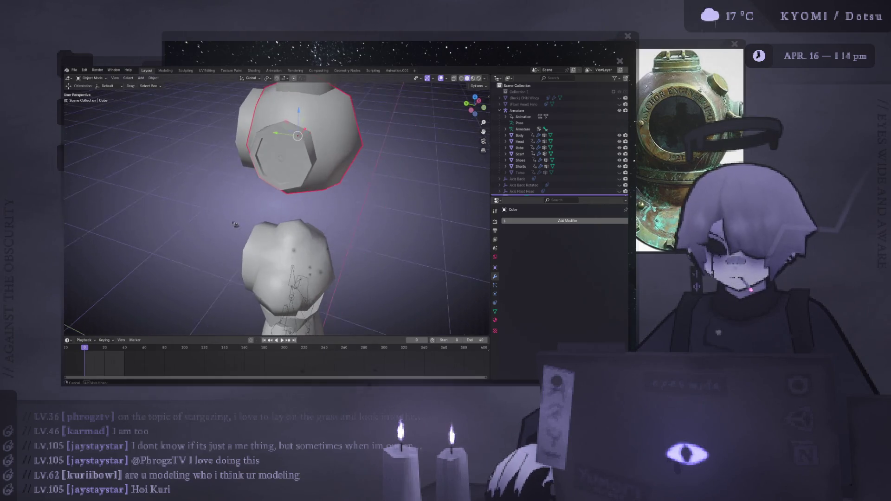
scroll(244, 225, up, 2)
middle_drag(243, 223, 181, 243)
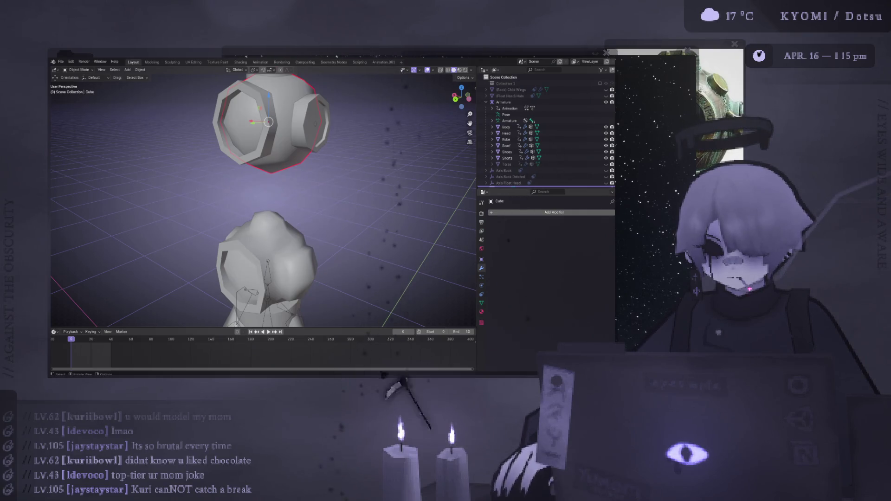
scroll(300, 236, down, 3)
scroll(300, 235, down, 5)
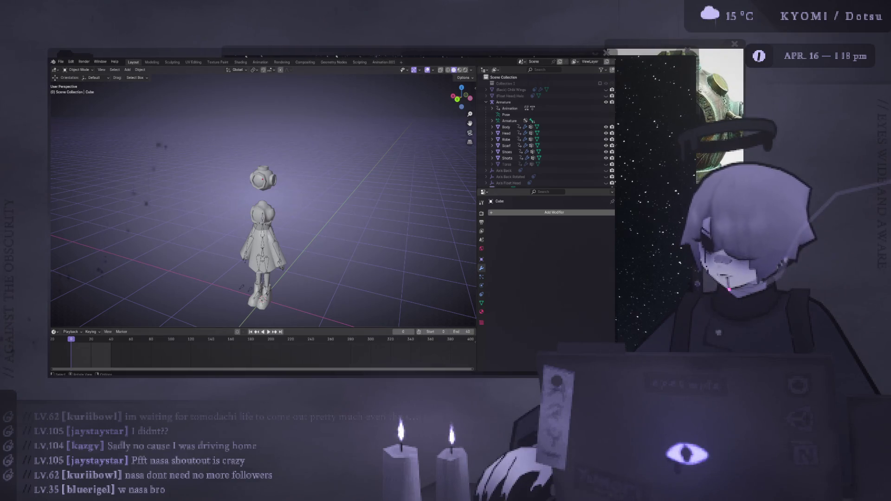
Select the helmet head cube, check its material settings, then select the side port cylinder
scroll(263, 200, up, 5)
mouse_move(305, 159)
middle_down()
mouse_move(376, 178)
mouse_move(298, 147)
middle_up()
click(298, 147)
scroll(306, 146, down, 3)
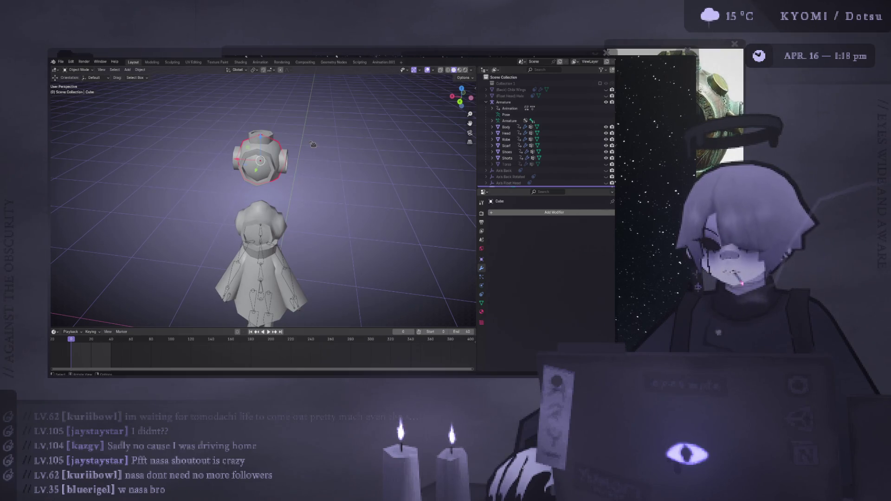
scroll(313, 145, up, 4)
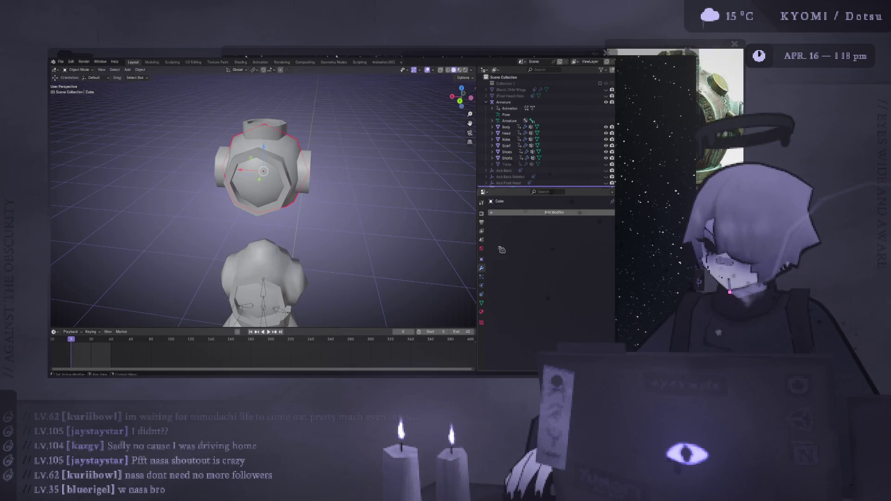
click(482, 311)
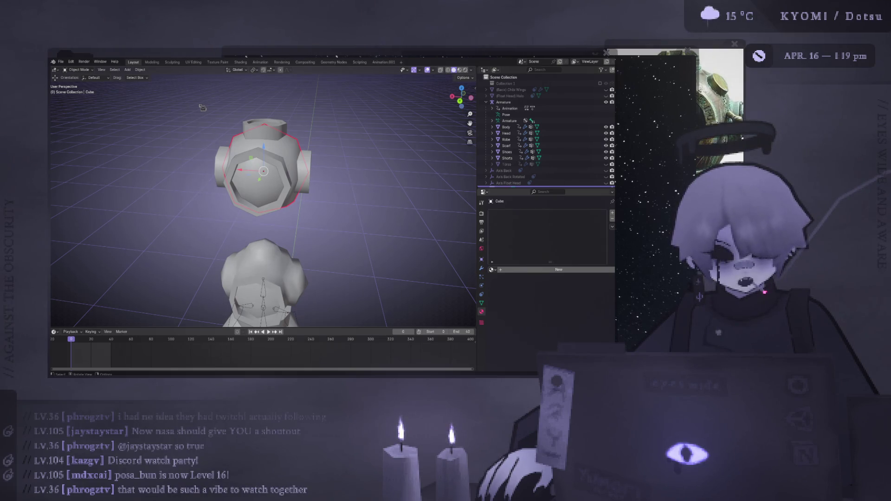
scroll(260, 155, up, 2)
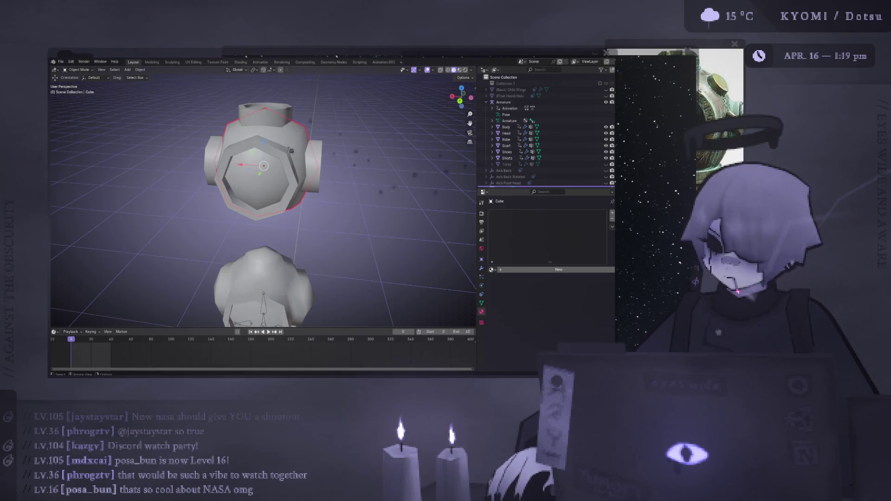
click(272, 153)
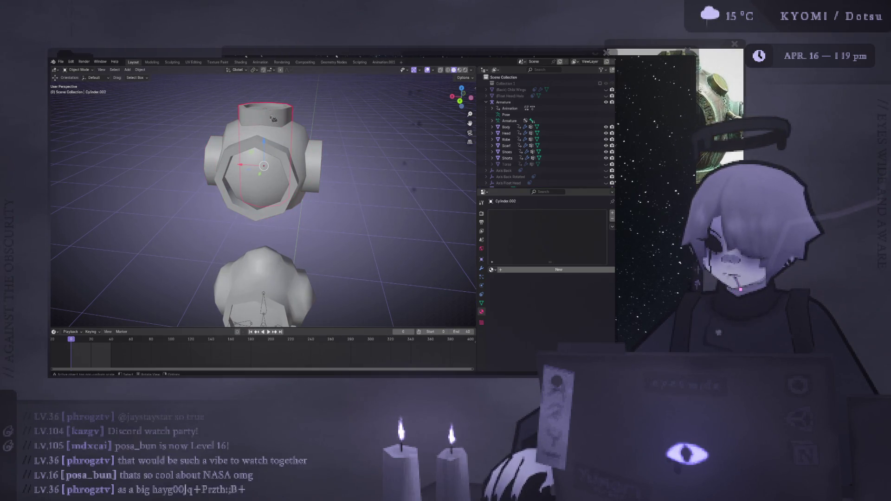
Select the helmet cube with the side port cylinder and join them into one object
alt+middle_drag(274, 153, 287, 149)
click(288, 151)
click(288, 153)
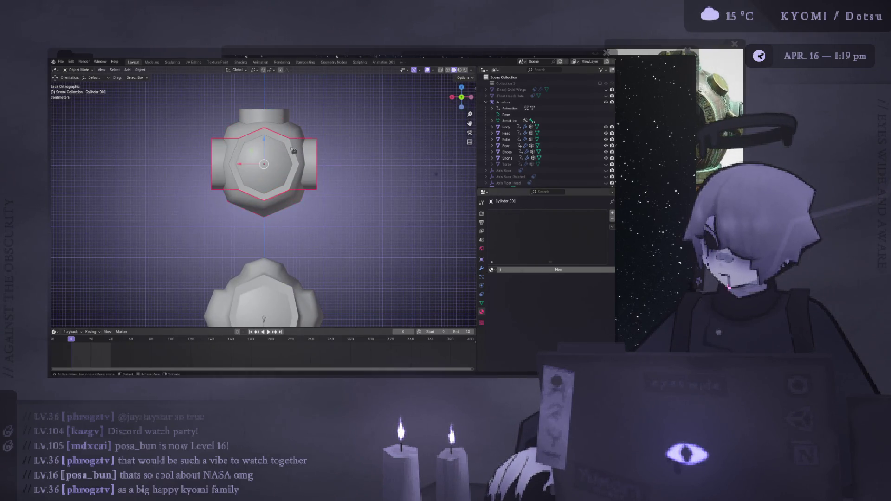
scroll(557, 137, down, 2)
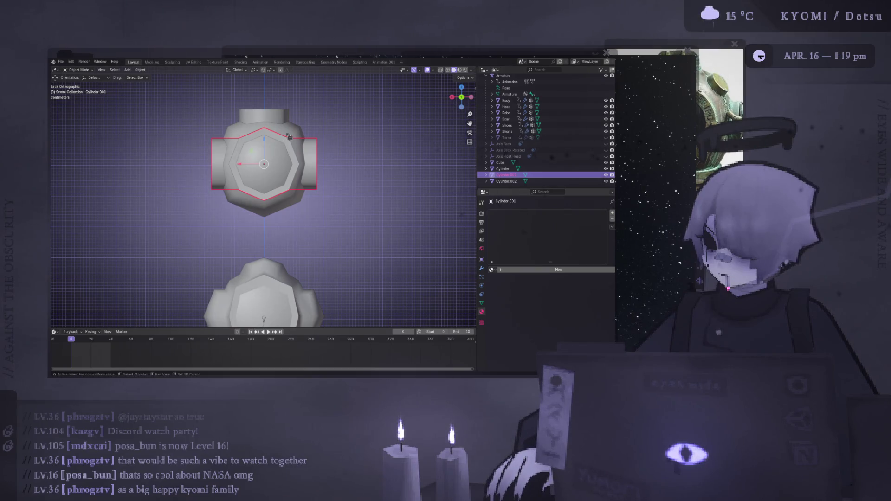
scroll(557, 139, up, 1)
right_click(297, 153)
click(298, 153)
middle_drag(298, 153, 293, 153)
shift+click(293, 153)
right_click(293, 154)
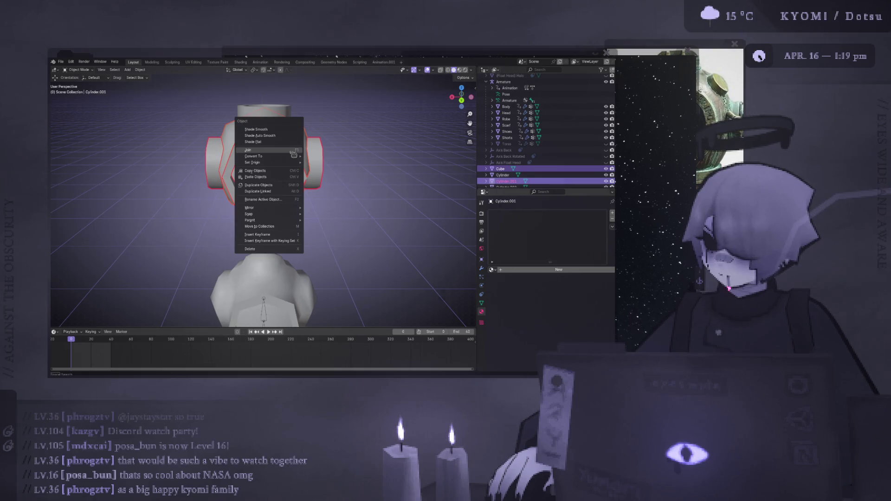
click(294, 154)
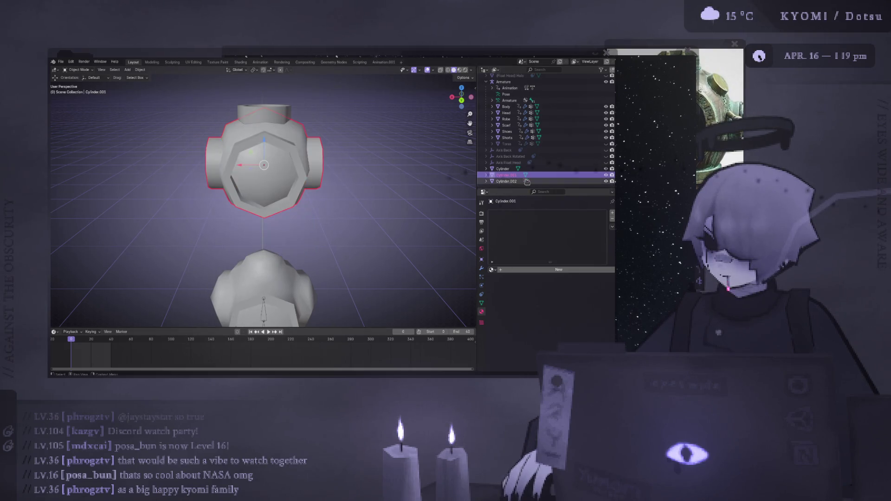
Add the top port cylinder and join it into the helmet object
shift+click(278, 109)
shift+click(301, 142)
right_click(302, 143)
click(302, 143)
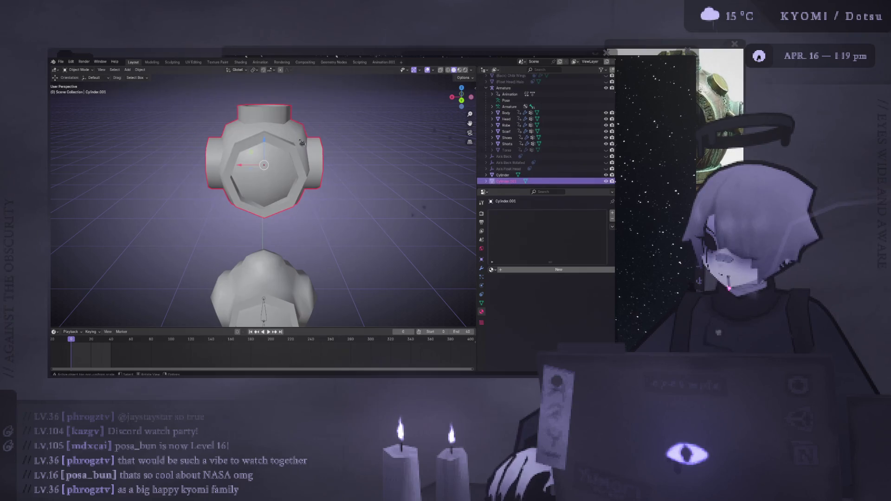
Leave the Head body unjoined after selecting it, then save the blend file
scroll(283, 250, down, 1)
shift+click(276, 272)
right_click(274, 268)
key(Escape)
click(263, 167)
shift+click(281, 275)
right_click(281, 273)
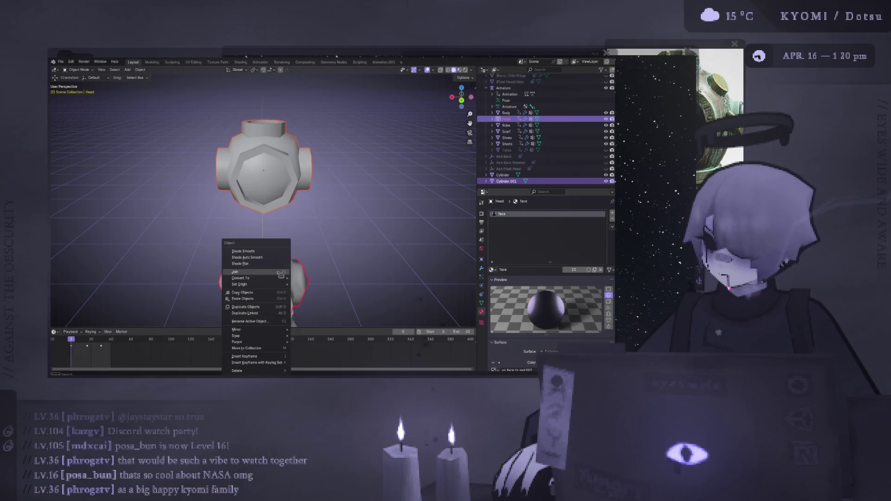
click(291, 171)
key(ctrl+s)
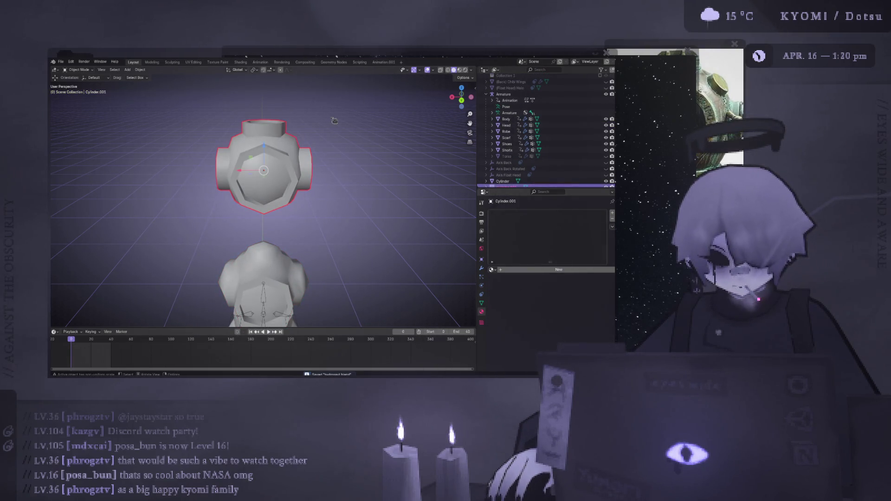
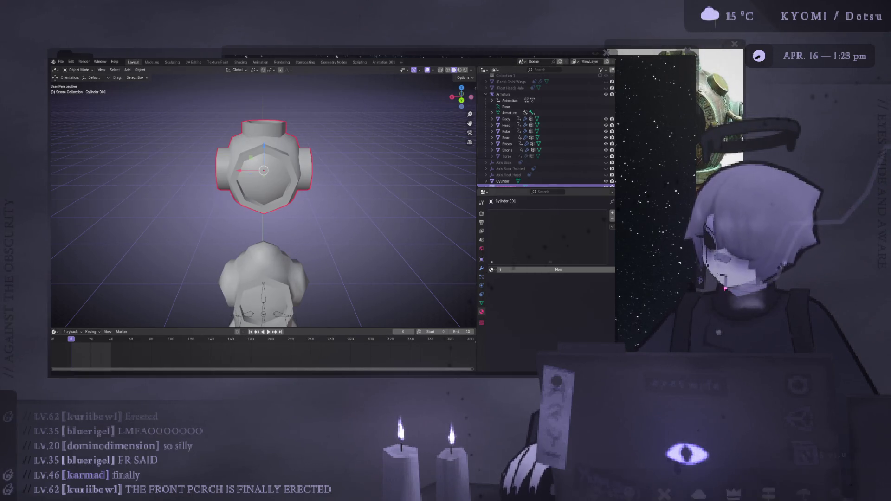
Enter Edit Mode on the helmet and select all its vertices in back orthographic view
middle_drag(359, 328, 292, 162)
scroll(293, 161, up, 1)
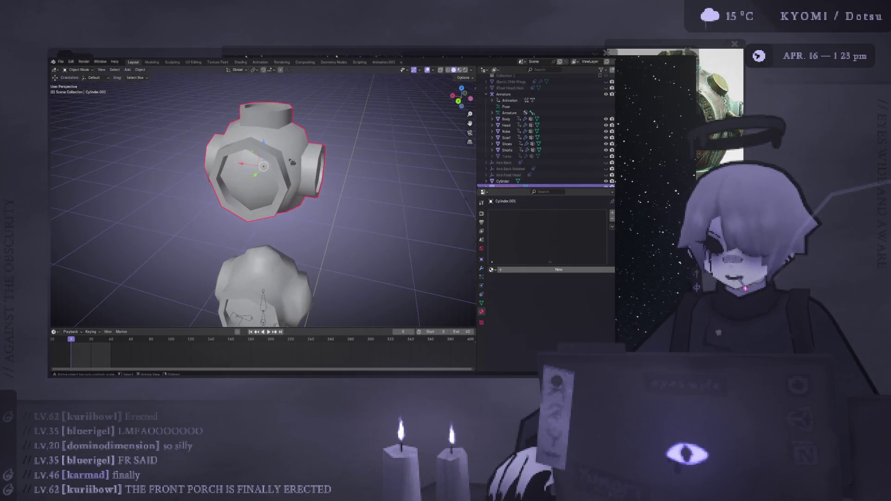
scroll(292, 159, down, 2)
key(Tab)
mouse_move(291, 159)
middle_down()
mouse_move(277, 179)
mouse_move(366, 173)
middle_up()
key(Tab)
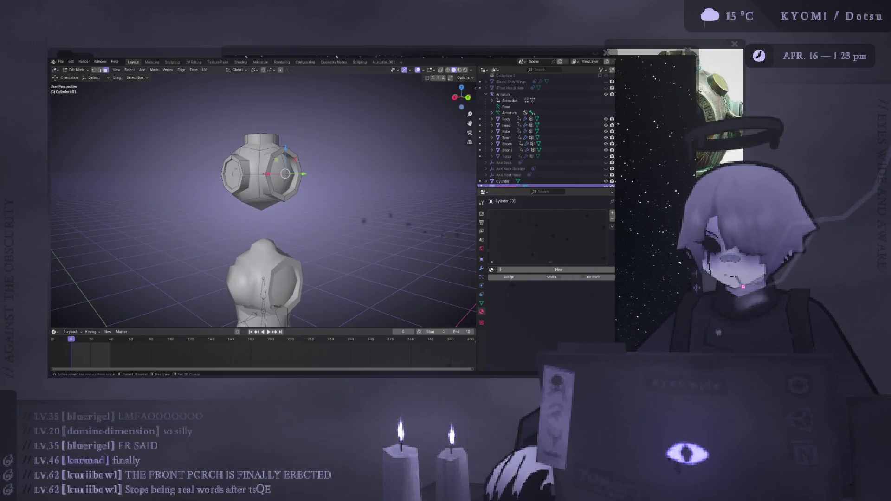
key(a)
key(ctrl+KP_1)
scroll(335, 164, up, 4)
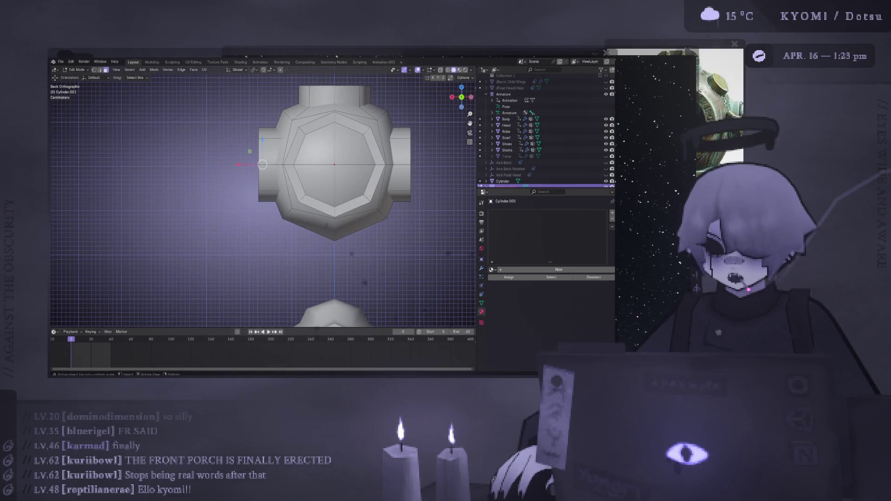
Shift the helmet mesh 0.02 m sideways along the X axis
key(g)
key(x)
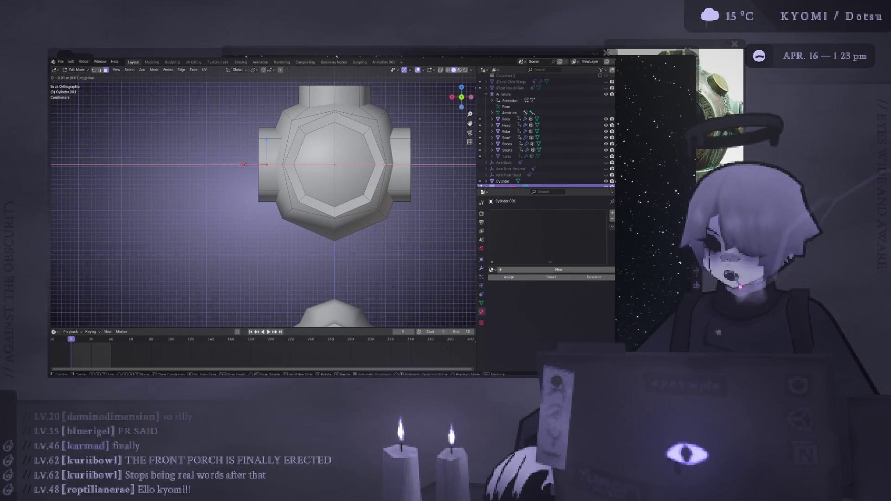
key(Return)
scroll(336, 189, down, 3)
key(ctrl+KP_3)
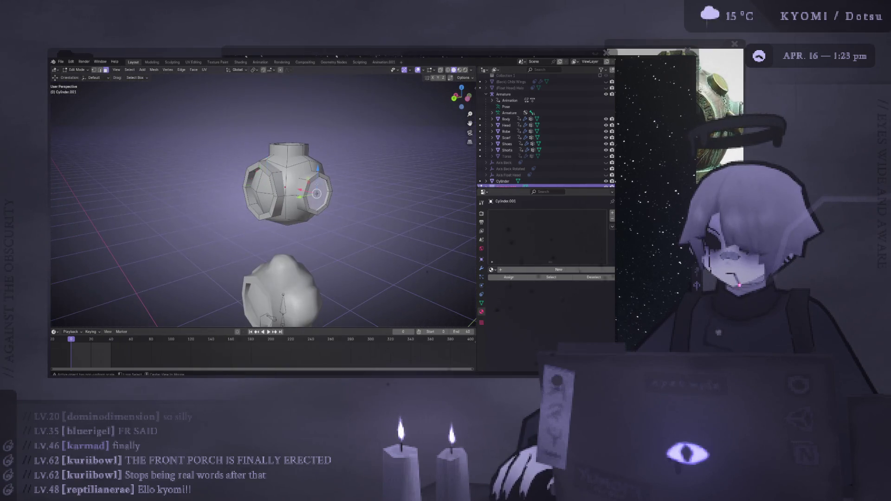
key(ctrl+KP_1)
scroll(337, 189, up, 3)
key(g)
key(x)
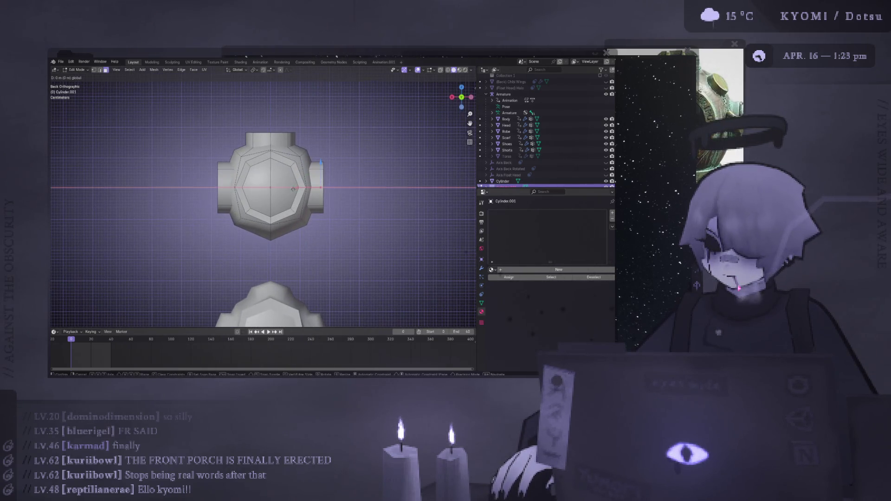
click(291, 192)
Lower the helmet 0.01 m along Z and return to Object Mode
middle_drag(290, 191, 284, 159)
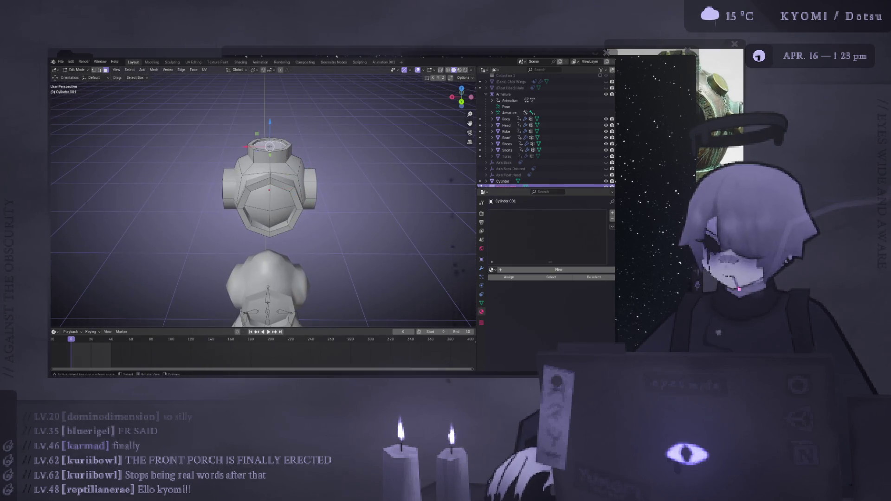
key(ctrl+KP_1)
key(g)
key(z)
click(270, 128)
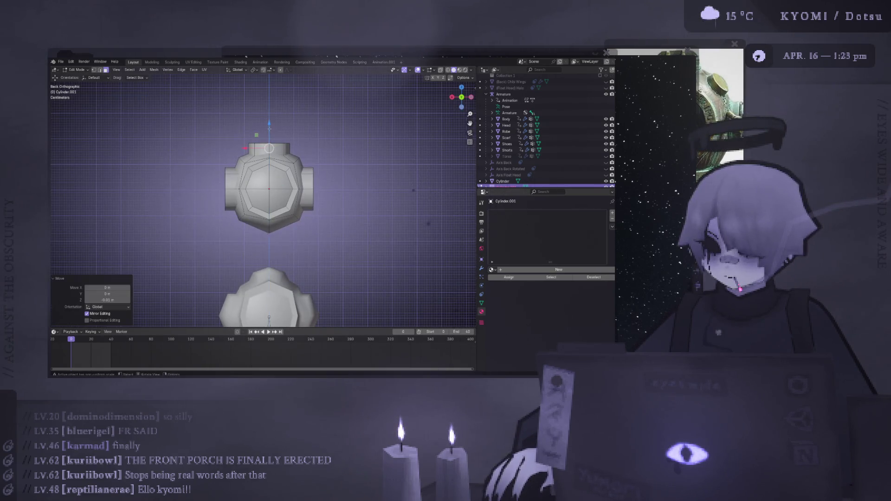
key(Tab)
mouse_move(270, 128)
middle_down()
mouse_move(283, 192)
mouse_move(312, 178)
mouse_move(384, 194)
mouse_move(338, 188)
mouse_move(326, 249)
mouse_move(320, 224)
mouse_move(285, 242)
mouse_move(288, 221)
middle_up()
Delete the Head mesh, then undo to bring it back
click(287, 219)
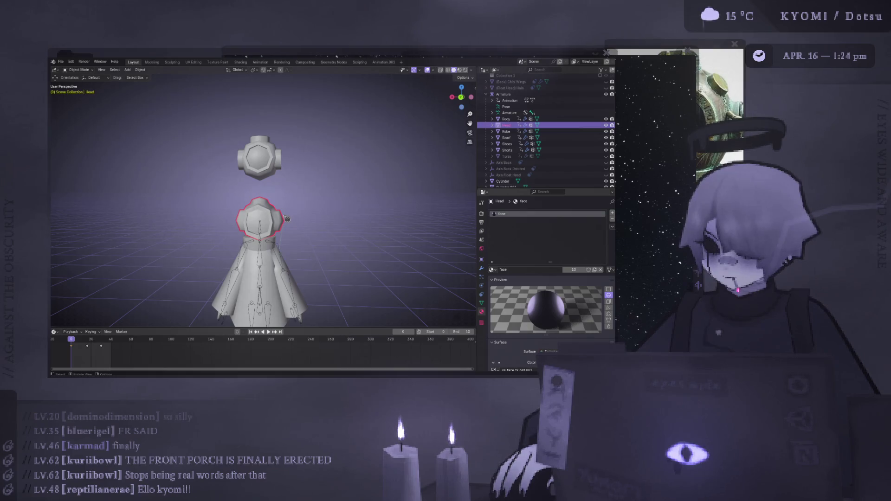
key(Delete)
click(275, 170)
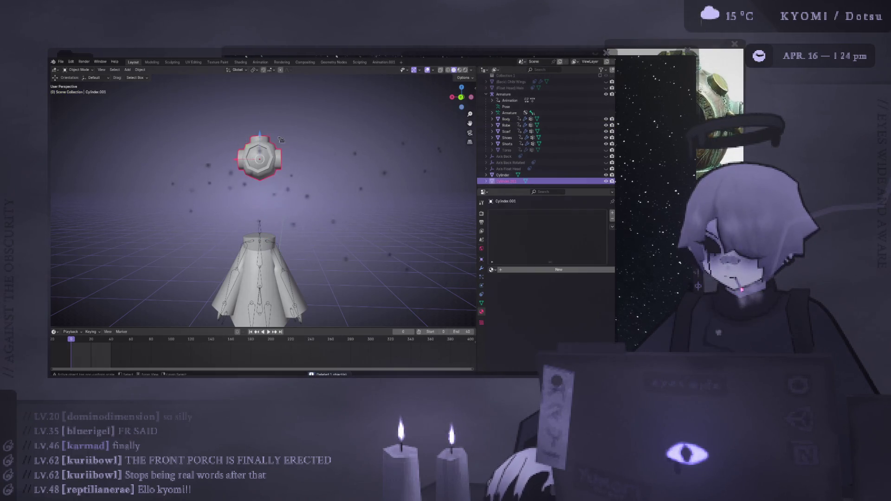
key(ctrl+z)
key(ctrl+z)
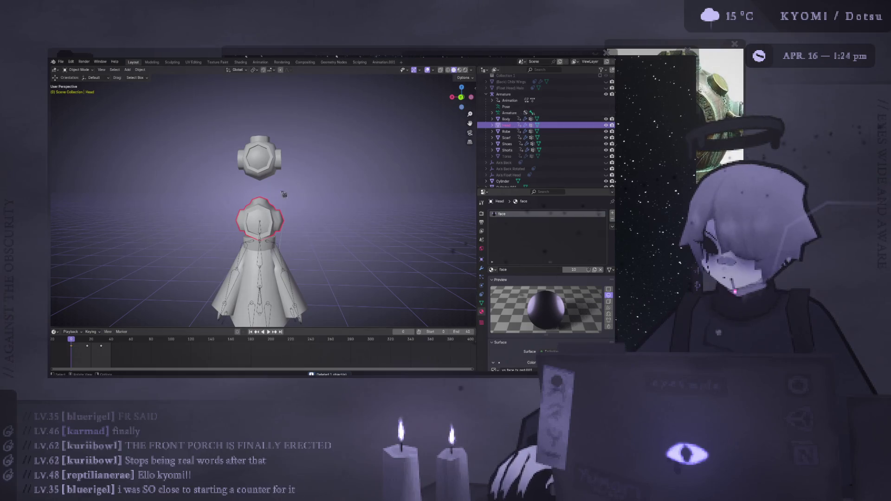
key(ctrl+z)
key(ctrl+shift+z)
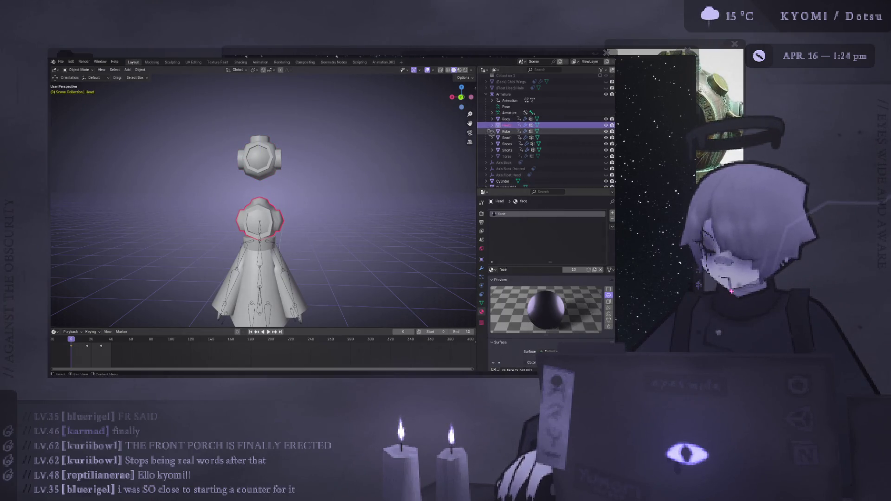
Duplicate Head in place and hide the Head.001 backup copy
key(shift+d)
key(Escape)
click(607, 132)
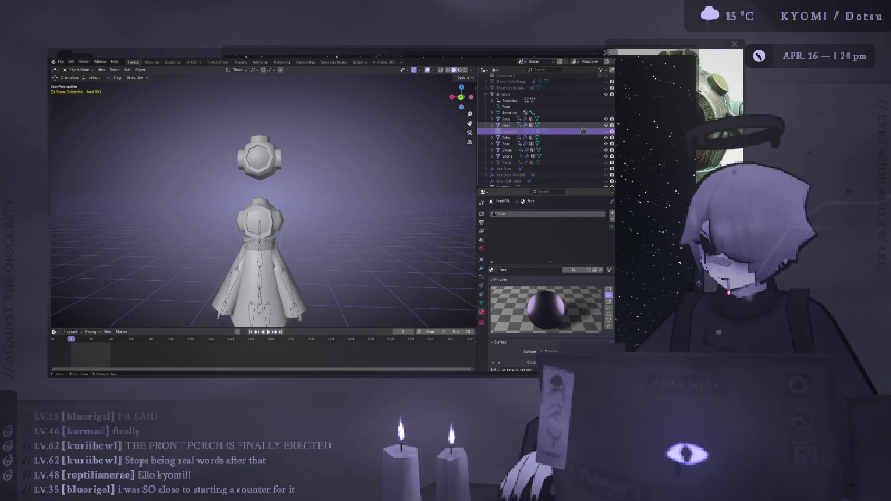
click(259, 158)
shift+click(277, 210)
right_click(277, 210)
key(Escape)
click(334, 180)
key(ctrl+z)
Remove Head's Mirror modifier and delete the original Head object
click(482, 275)
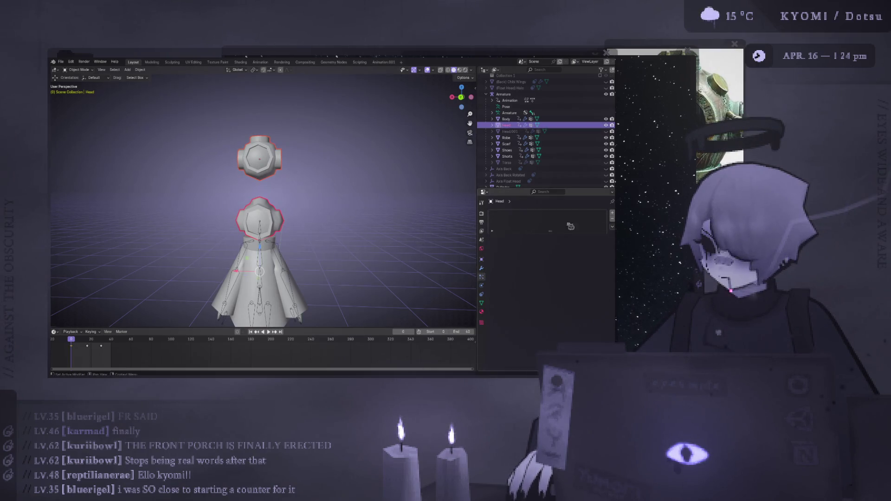
click(481, 268)
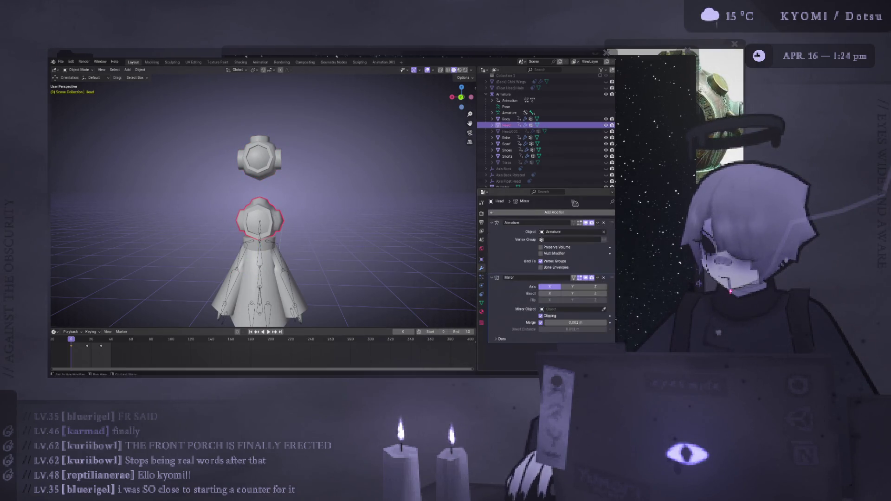
click(604, 277)
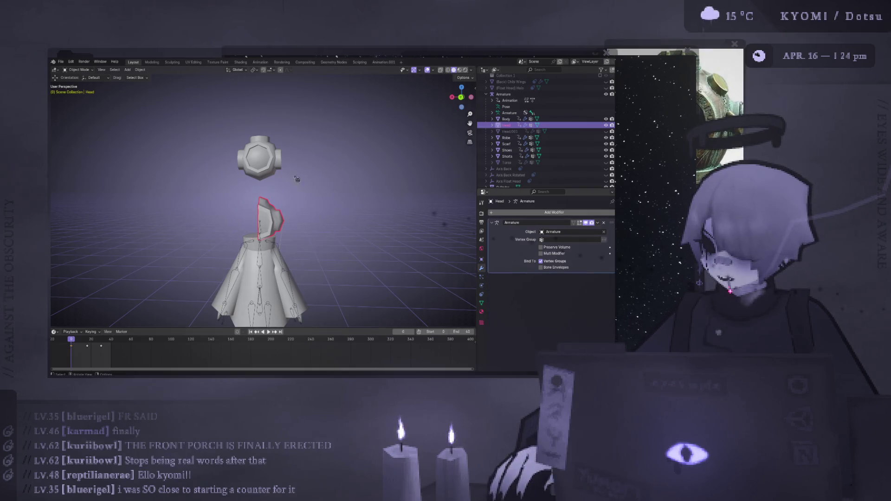
click(291, 210)
click(270, 222)
key(Delete)
click(268, 165)
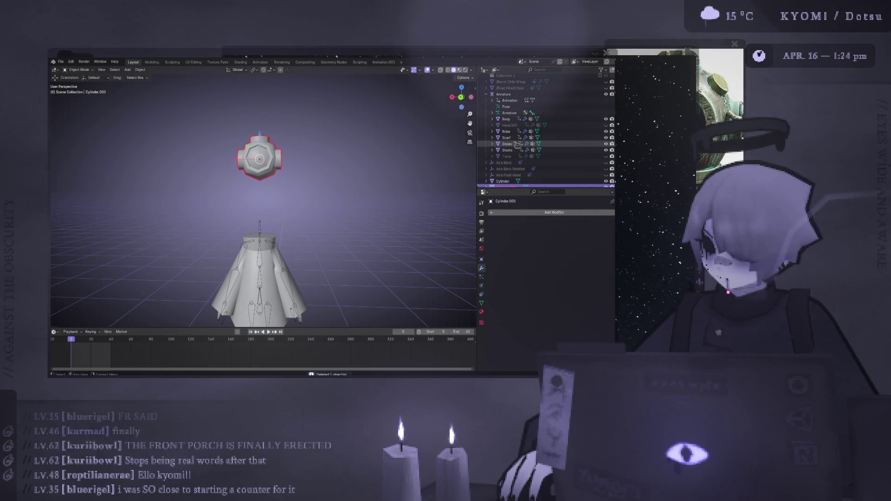
Restore the deleted Head and select it as the active object
key(ctrl+z)
key(ctrl+z)
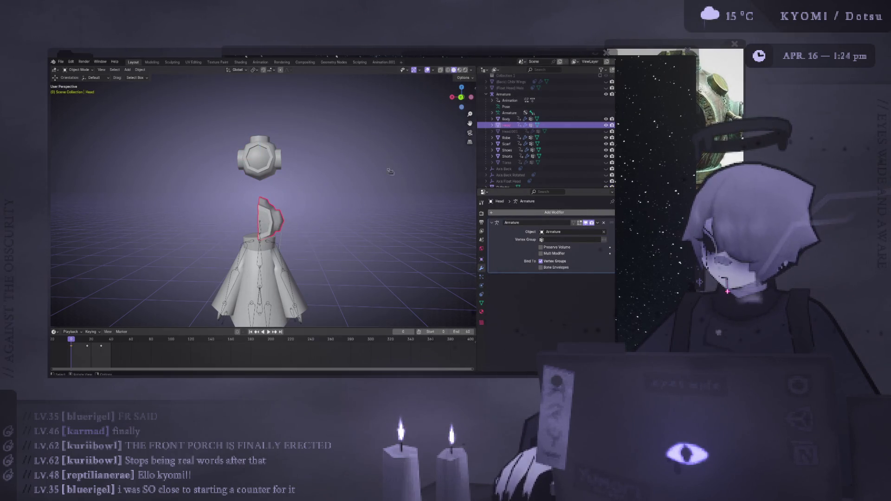
right_click(267, 199)
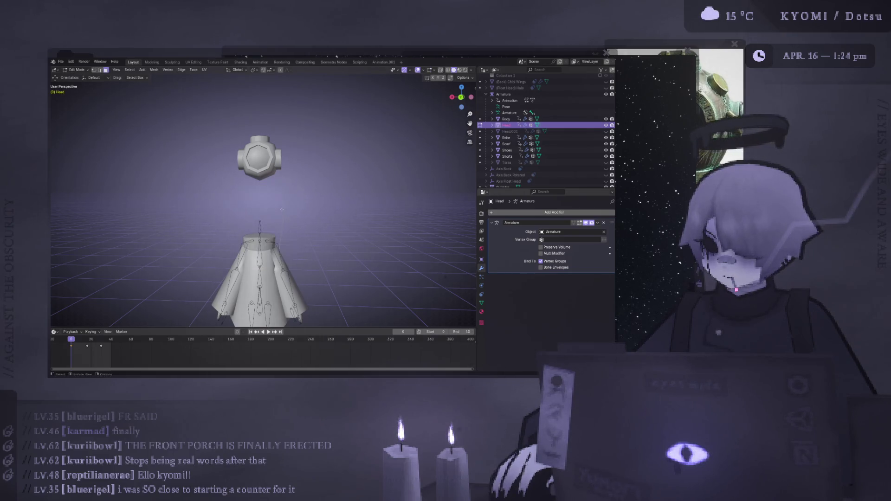
drag(513, 184, 512, 132)
ctrl+click(509, 126)
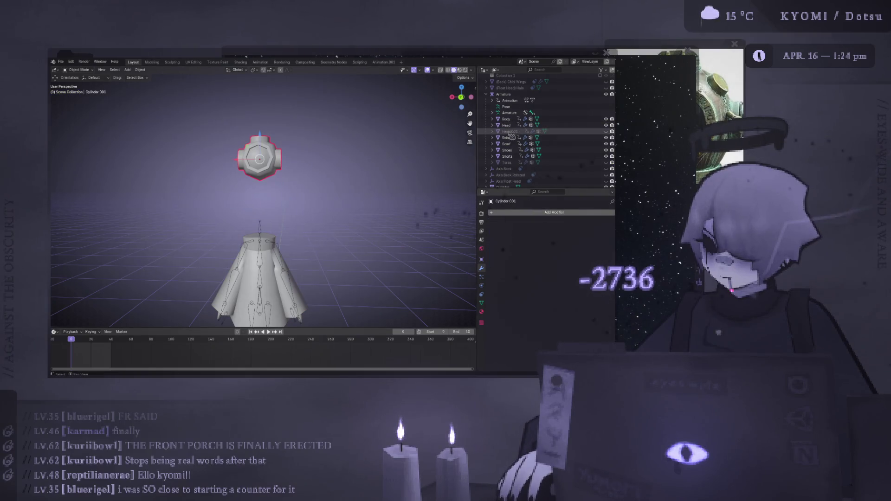
click(316, 149)
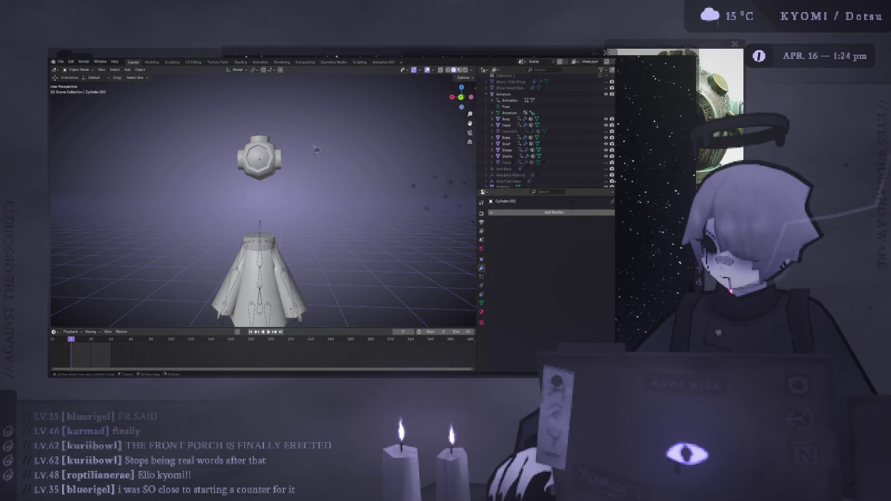
click(507, 125)
Merge the helmet into Head from the context menu and select all its vertices in Edit Mode
right_click(213, 147)
click(213, 147)
key(Tab)
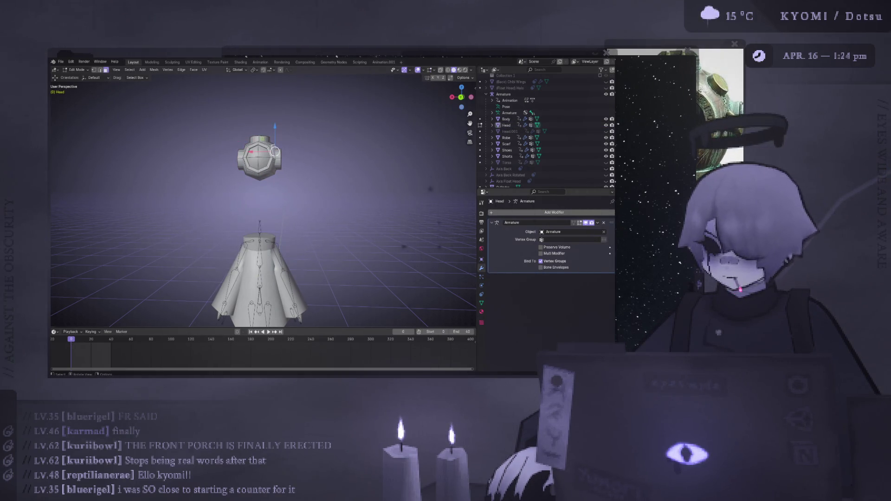
key(a)
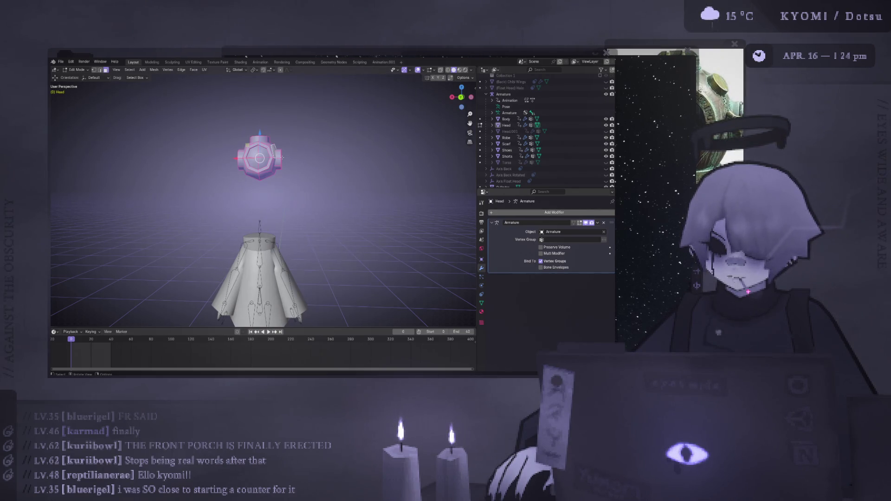
Move the head mesh down along Z onto the body and leave Edit Mode
key(g)
key(z)
click(195, 224)
key(Tab)
Inspect the character from behind, toggling overlays and checking the armature's rest pose
scroll(195, 223, down, 5)
key(ctrl+KP_1)
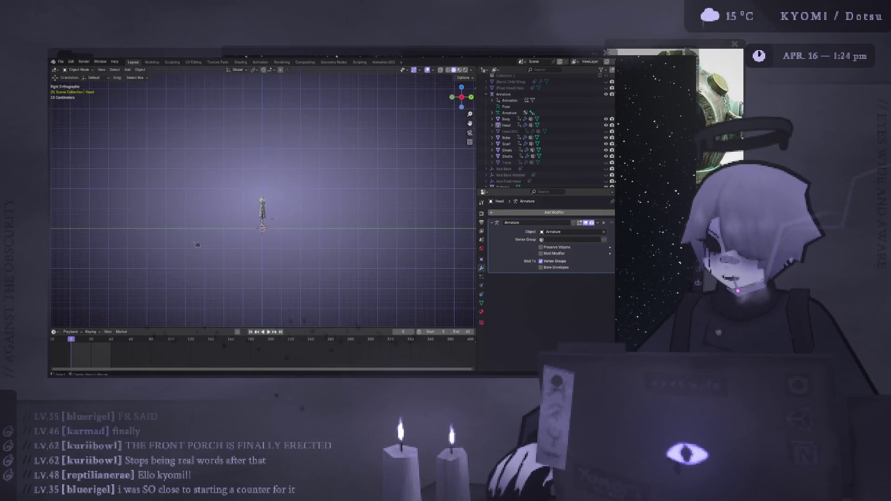
scroll(276, 251, up, 5)
middle_drag(273, 249, 321, 173)
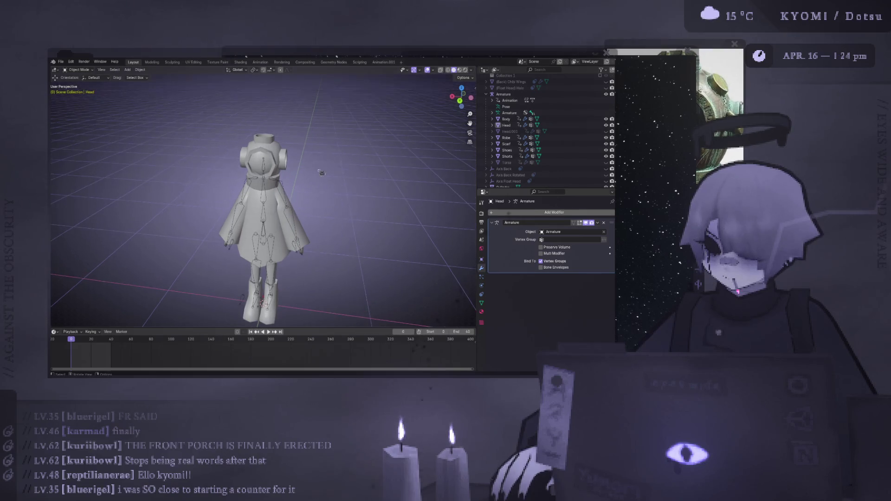
click(427, 71)
click(287, 211)
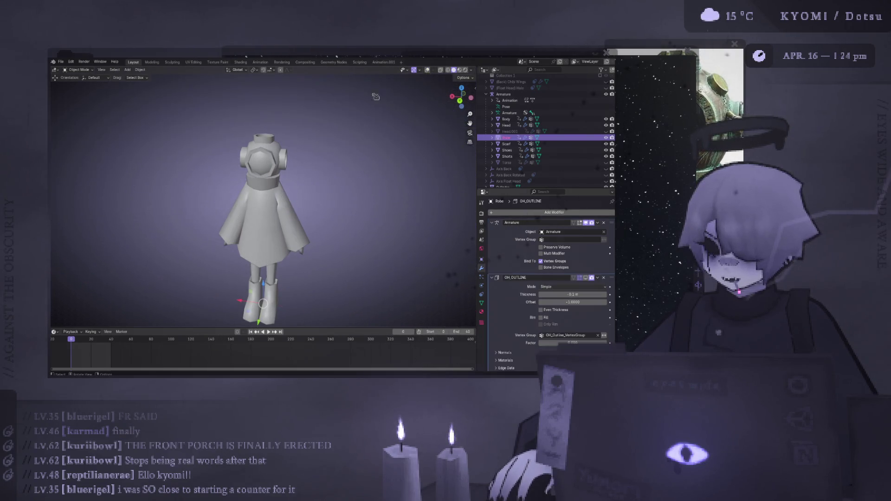
click(427, 70)
click(268, 205)
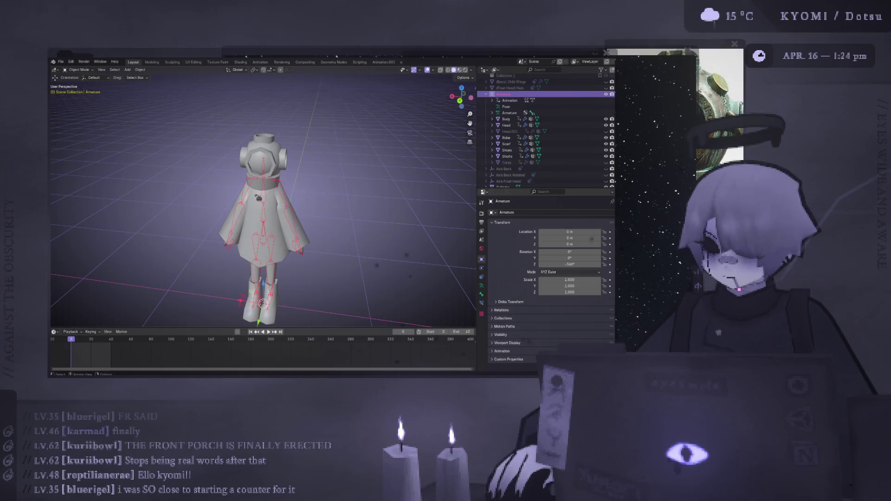
key(Tab)
key(Tab)
click(264, 218)
click(79, 70)
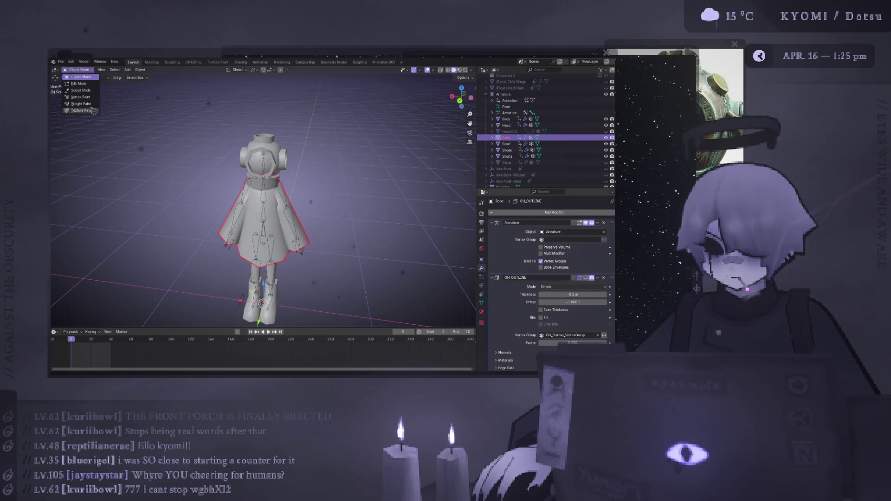
click(79, 83)
key(Tab)
Check the Robe in Edit Mode and Weight Paint, then return it to Object Mode
click(268, 209)
click(268, 209)
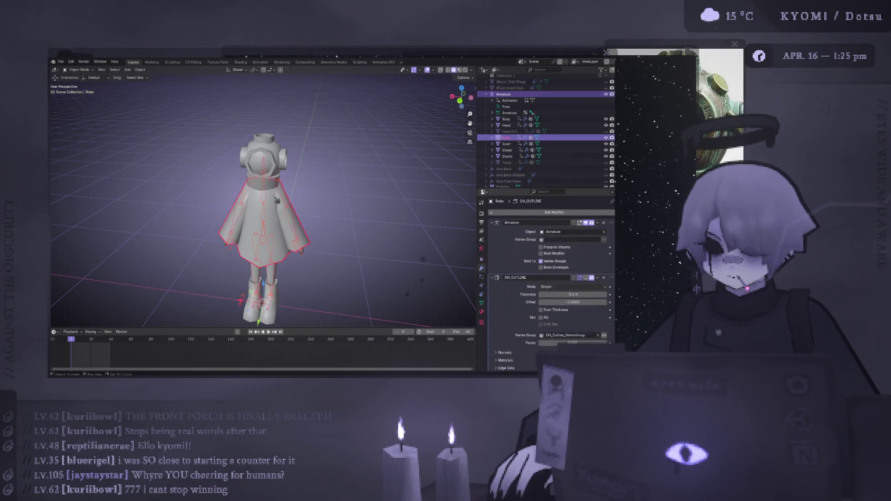
click(84, 70)
click(80, 83)
click(79, 70)
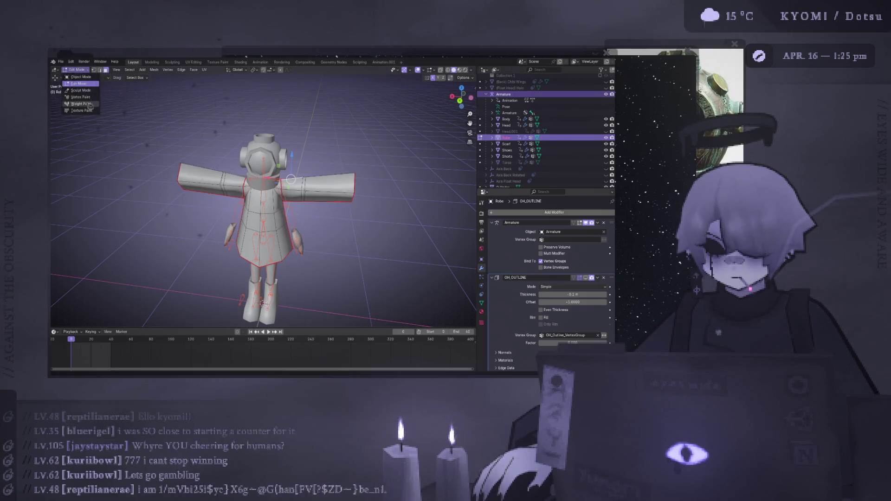
click(89, 104)
key(ctrl+Tab)
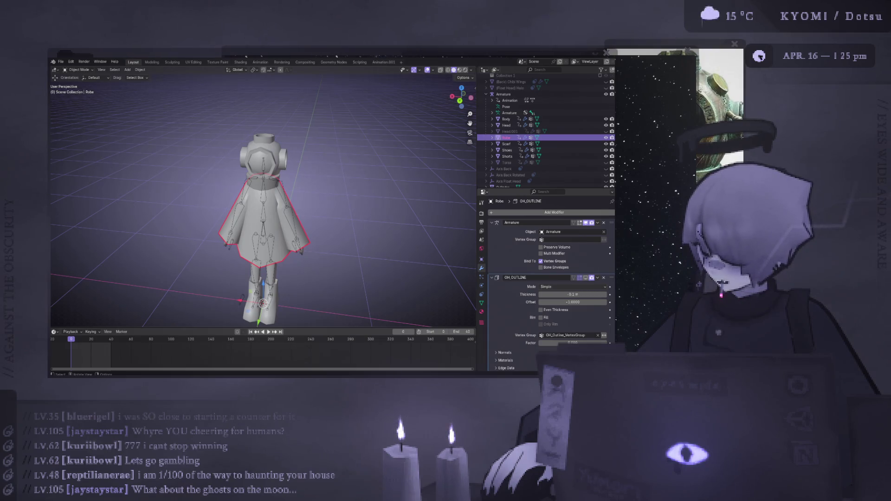
View the character from directly behind and select the Armature on its own
mouse_move(348, 226)
middle_down()
mouse_move(302, 225)
mouse_move(348, 226)
middle_up()
scroll(348, 226, up, 5)
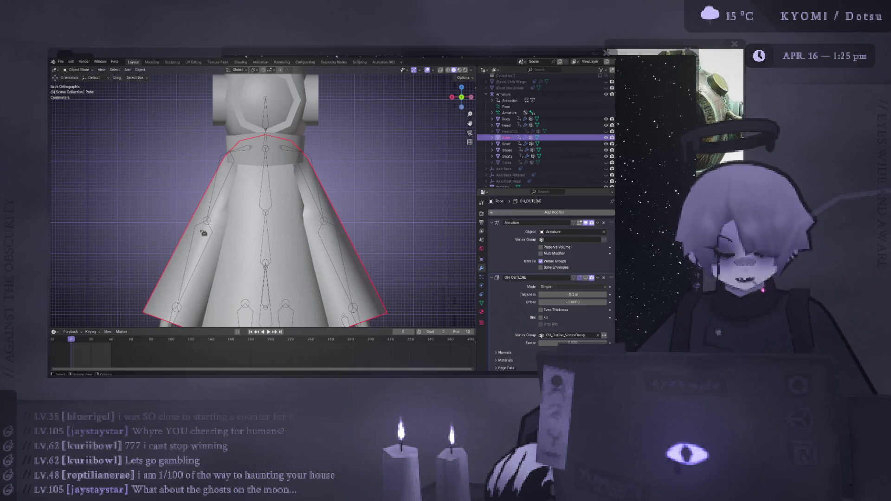
scroll(203, 233, down, 3)
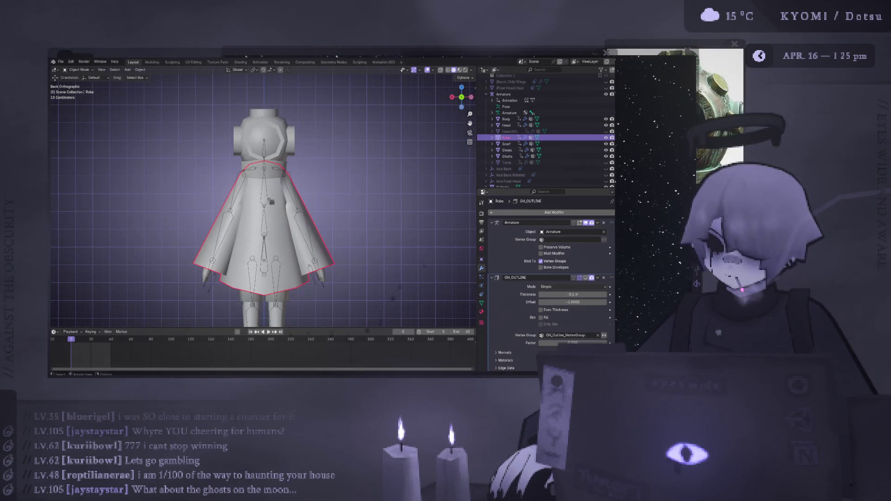
shift+click(268, 221)
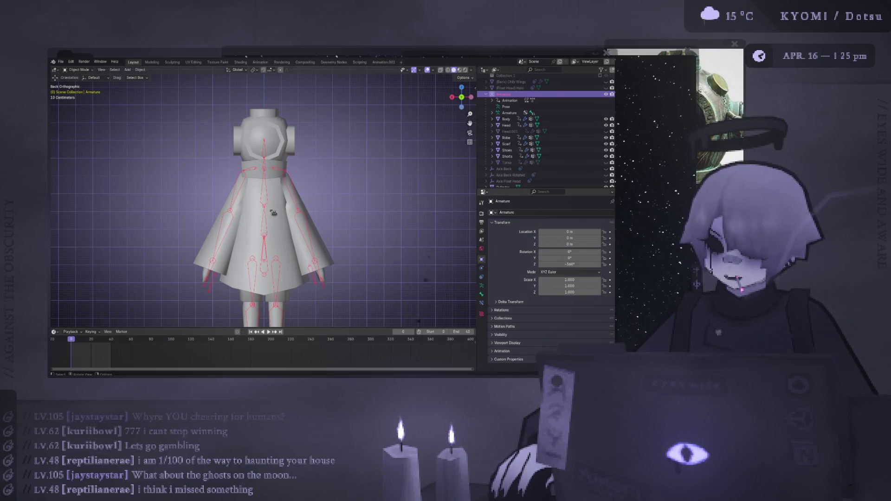
shift+click(274, 200)
click(86, 70)
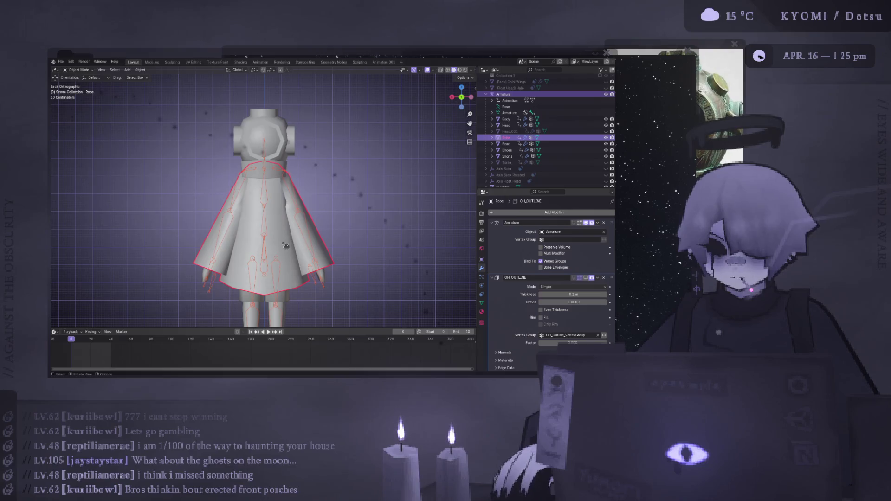
click(264, 235)
shift+click(267, 239)
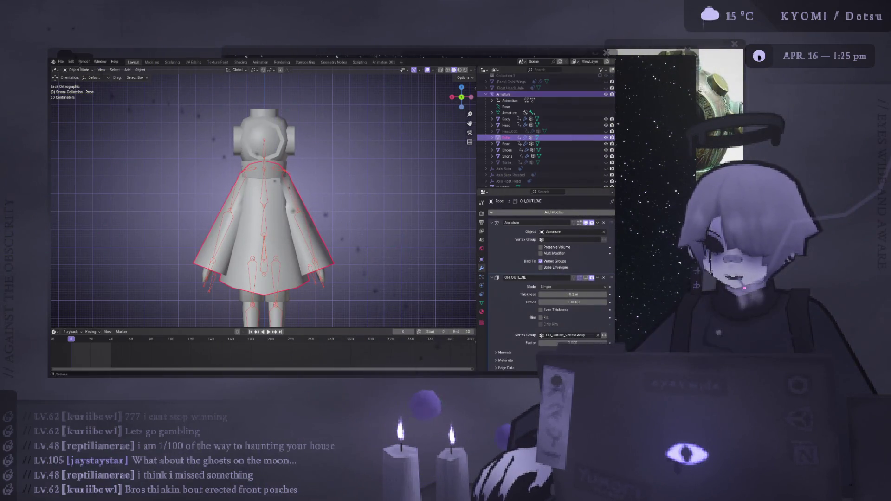
click(79, 70)
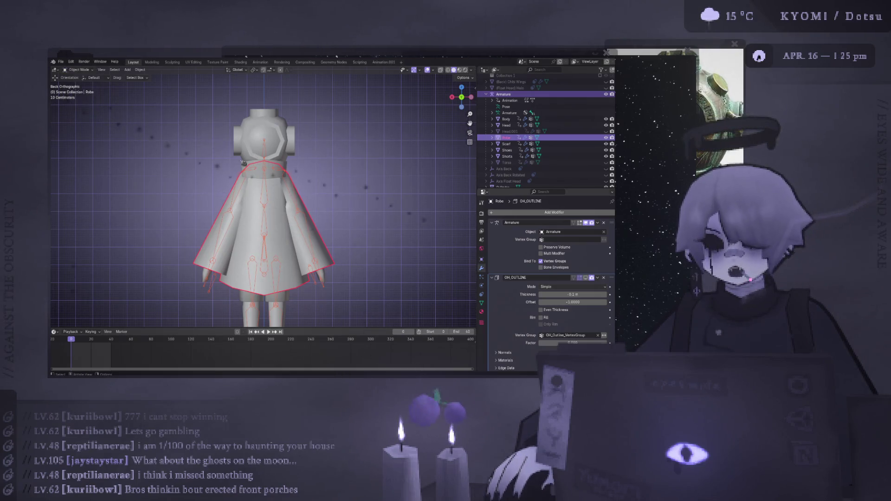
click(267, 233)
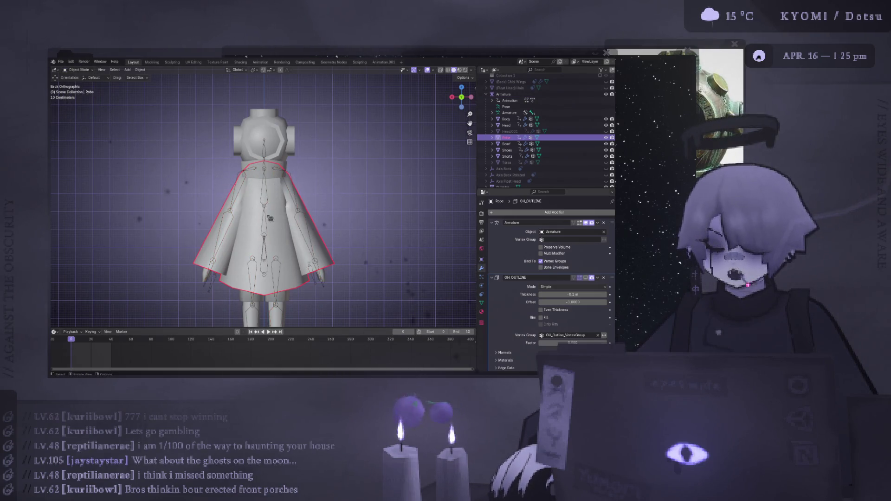
click(79, 70)
Enter Pose Mode and clear both arm bones' rotations back to the T-pose
click(77, 93)
click(296, 188)
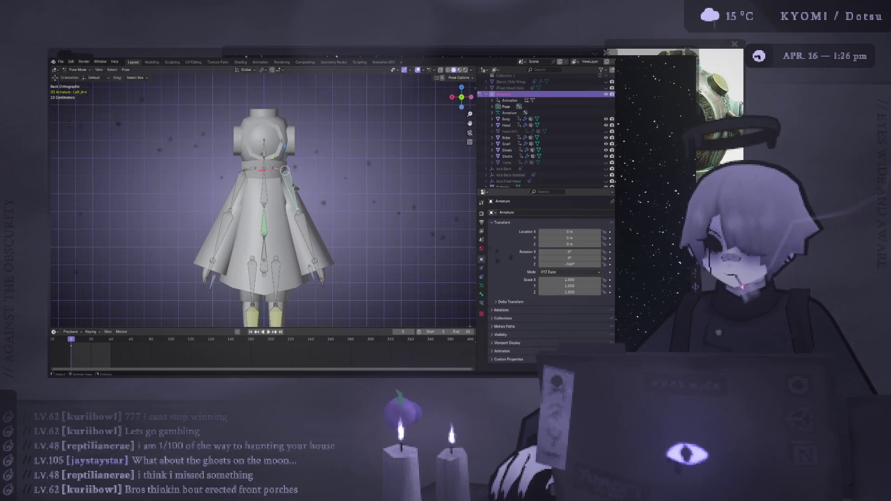
key(alt+r)
click(238, 188)
key(alt+r)
scroll(317, 204, down, 2)
middle_drag(317, 204, 300, 210)
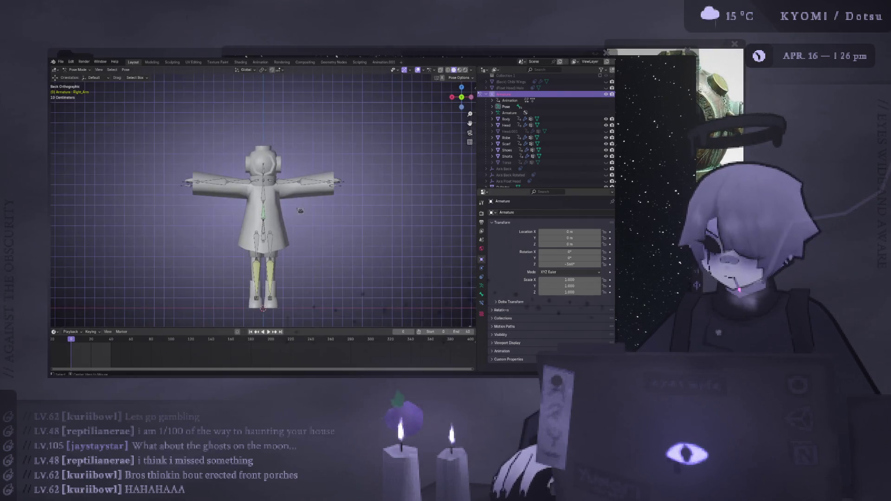
Rotate the Left_Arm bone downward from the T-pose, saving the file along the way
click(293, 188)
key(r)
click(360, 120)
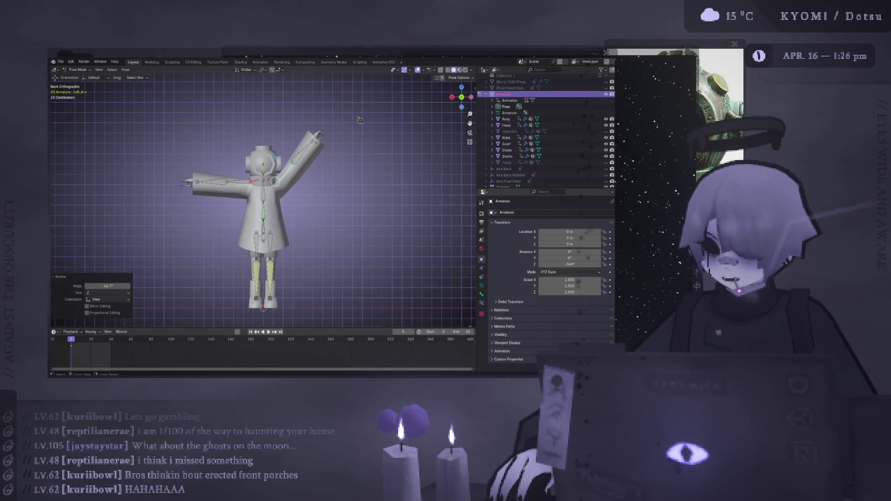
key(ctrl+z)
mouse_move(325, 162)
middle_down()
mouse_move(220, 222)
mouse_move(325, 222)
middle_up()
key(ctrl+s)
key(r)
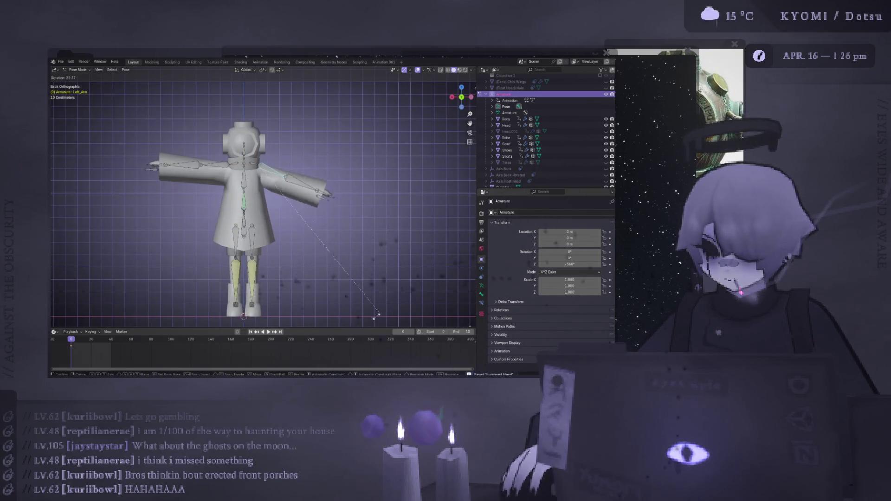
click(339, 288)
Rotate the Right_Arm bone downward to match the left arm
click(207, 165)
mouse_move(317, 184)
alt+middle_down()
mouse_move(297, 195)
mouse_move(317, 184)
alt+middle_up()
key(r)
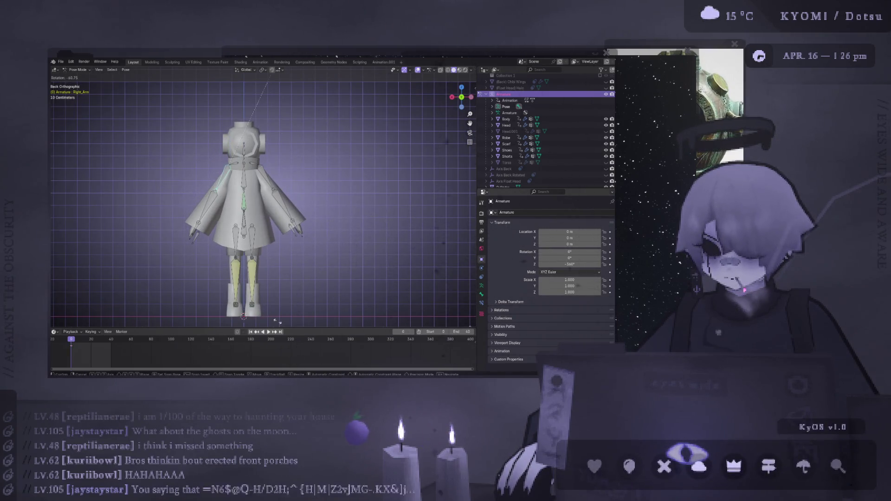
click(277, 321)
shift+middle_drag(228, 164, 228, 139)
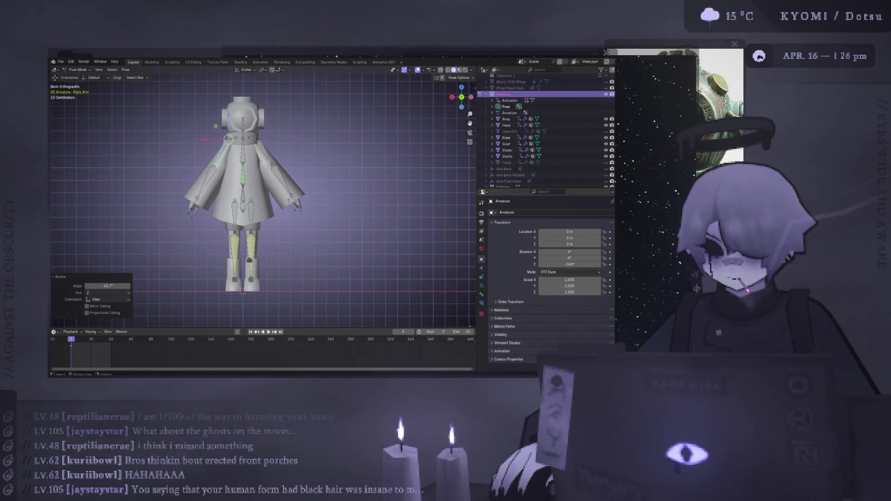
middle_drag(248, 260, 257, 249)
Select all bones, insert a keyframe for the pose, and save the file
key(a)
right_click(256, 249)
click(256, 247)
scroll(256, 250, down, 3)
click(250, 246)
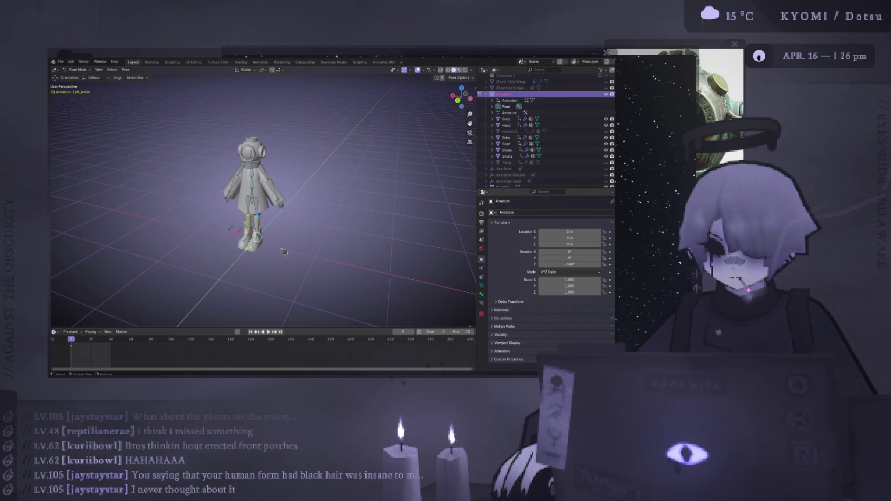
key(ctrl+s)
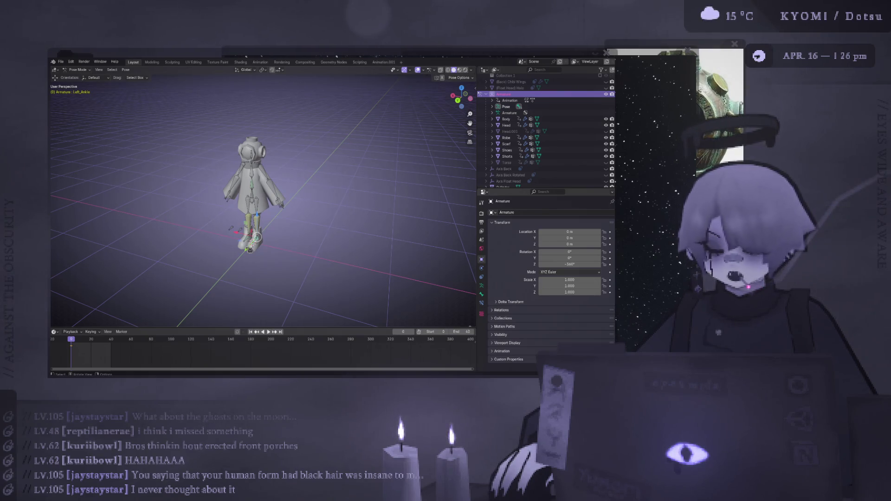
Orbit around the posed character from behind and turn the viewport overlays back on
scroll(248, 190, up, 2)
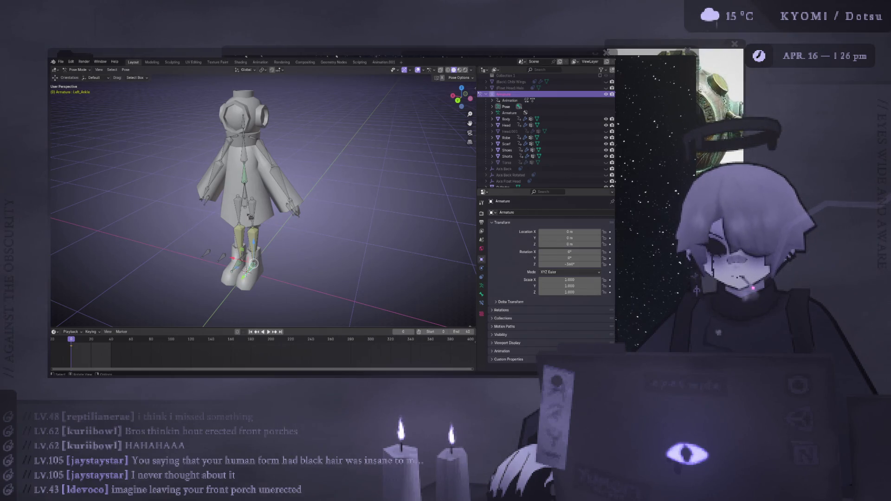
mouse_move(251, 217)
alt+middle_down()
mouse_move(111, 166)
mouse_move(368, 215)
mouse_move(423, 143)
mouse_move(307, 181)
mouse_move(330, 187)
mouse_move(447, 172)
alt+middle_up()
scroll(352, 190, up, 5)
scroll(316, 200, down, 4)
middle_drag(297, 204, 267, 208)
scroll(267, 208, up, 1)
scroll(267, 207, up, 2)
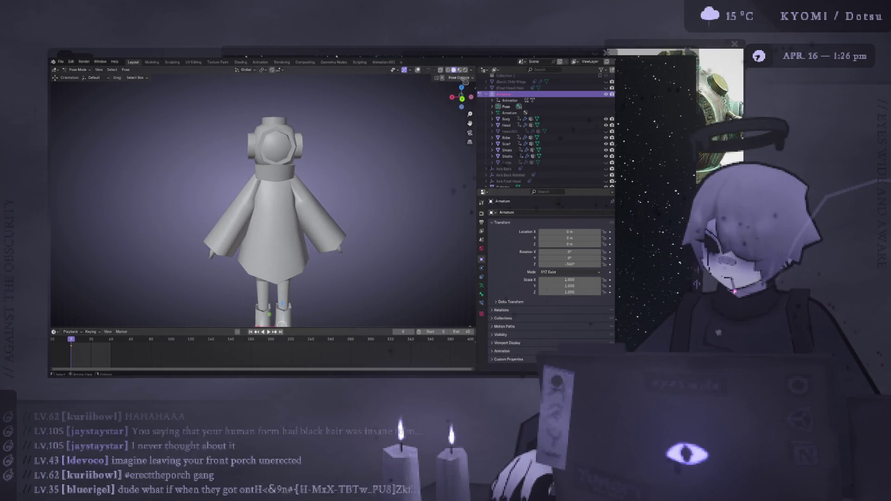
click(419, 70)
Return to Object Mode, select the Head, and view its material settings
click(77, 70)
click(79, 76)
click(291, 130)
key(Tab)
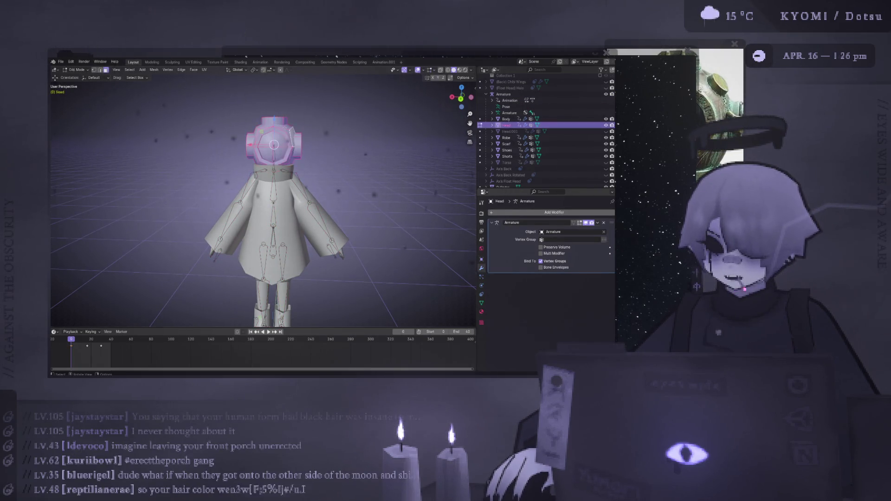
key(Tab)
click(481, 311)
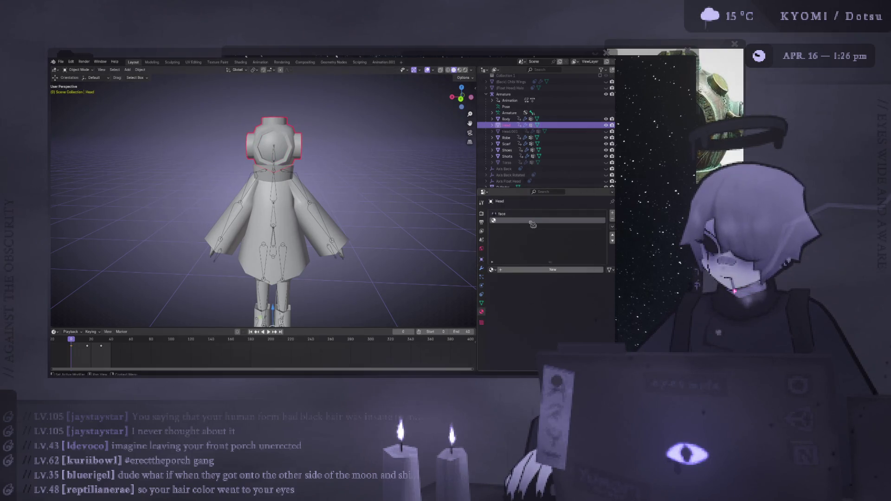
Select the Robe and switch the viewport to Material Preview shading
click(294, 186)
click(283, 165)
click(291, 212)
click(290, 212)
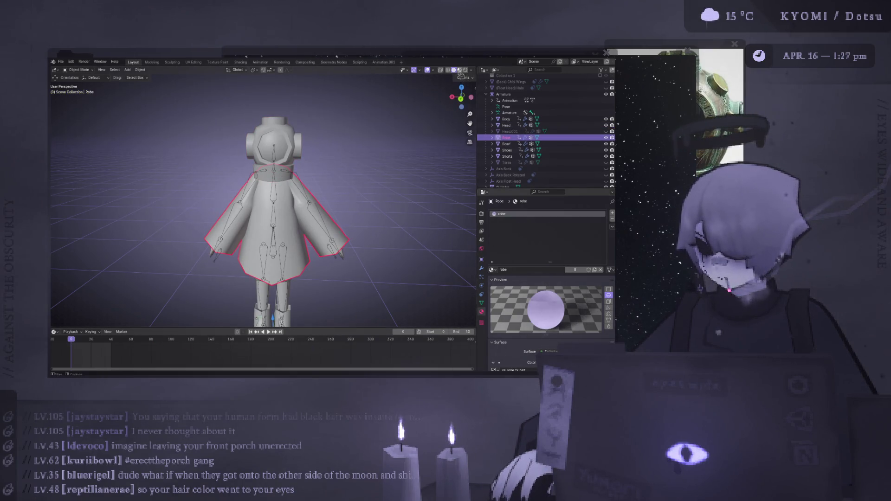
click(460, 69)
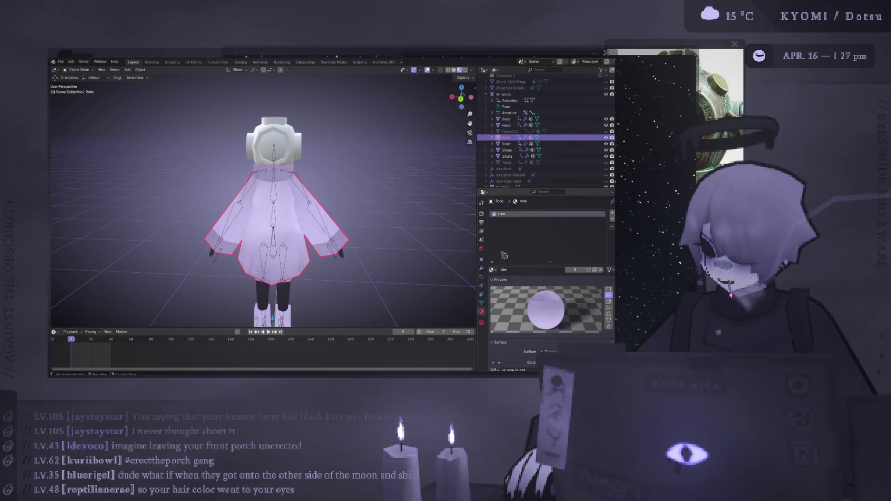
shift+middle_drag(390, 216, 383, 175)
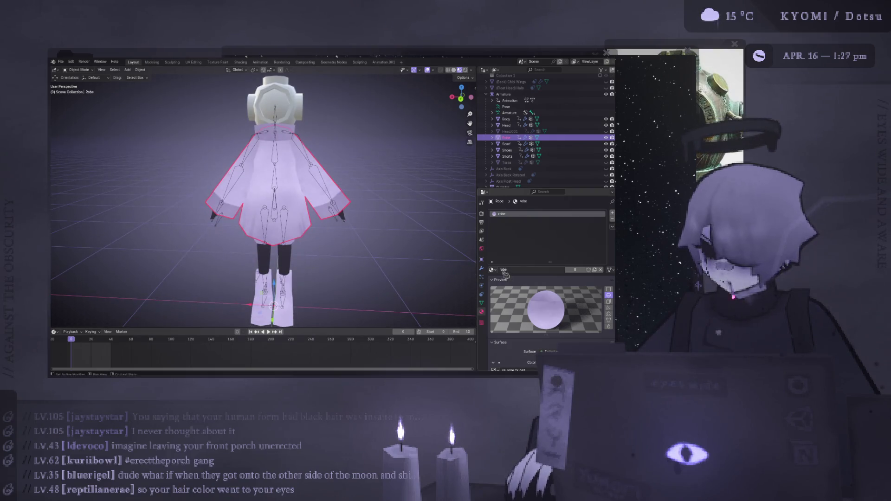
scroll(506, 274, down, 5)
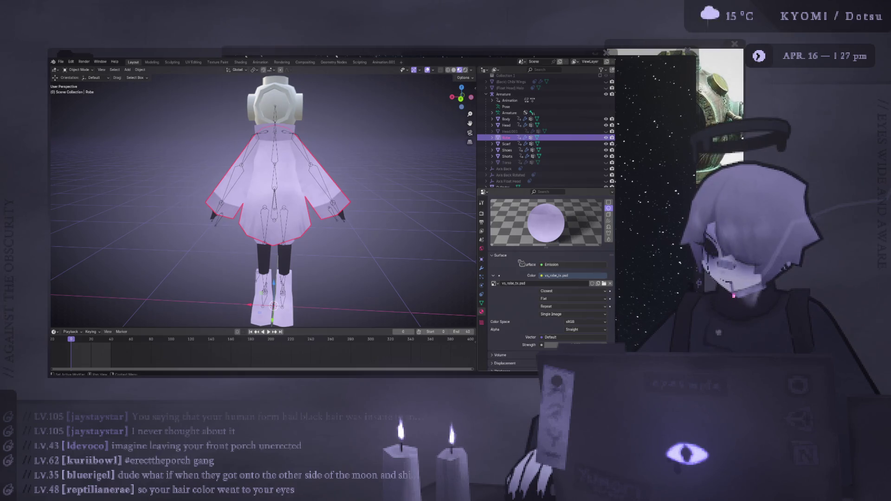
Lower the Robe's Emission Strength so the robe appears darker
mouse_move(571, 345)
mouse_down()
mouse_move(556, 345)
mouse_move(585, 345)
mouse_move(546, 345)
mouse_move(560, 345)
mouse_up()
scroll(278, 186, down, 3)
scroll(279, 186, up, 3)
mouse_move(278, 186)
middle_down()
mouse_move(302, 110)
mouse_move(294, 195)
middle_up()
Select the Head to show its face-texture Emission material and orbit to a level front view
click(303, 110)
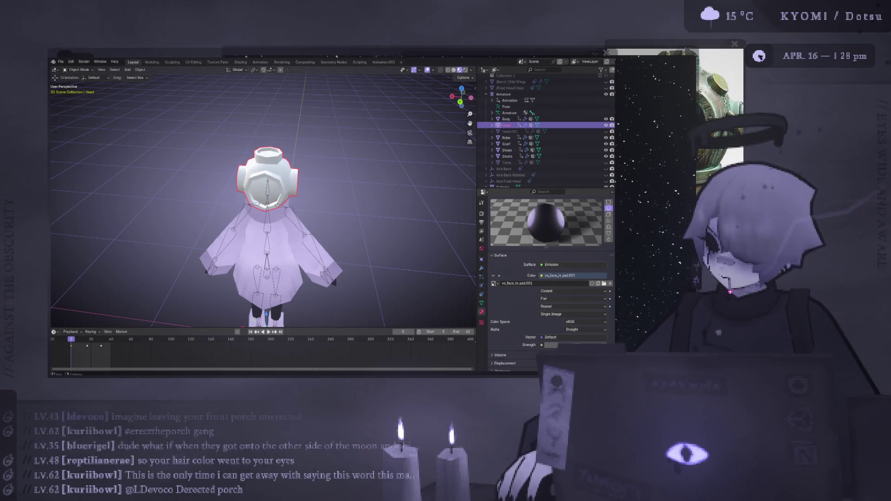
mouse_move(313, 175)
middle_down()
mouse_move(315, 149)
mouse_move(301, 203)
middle_up()
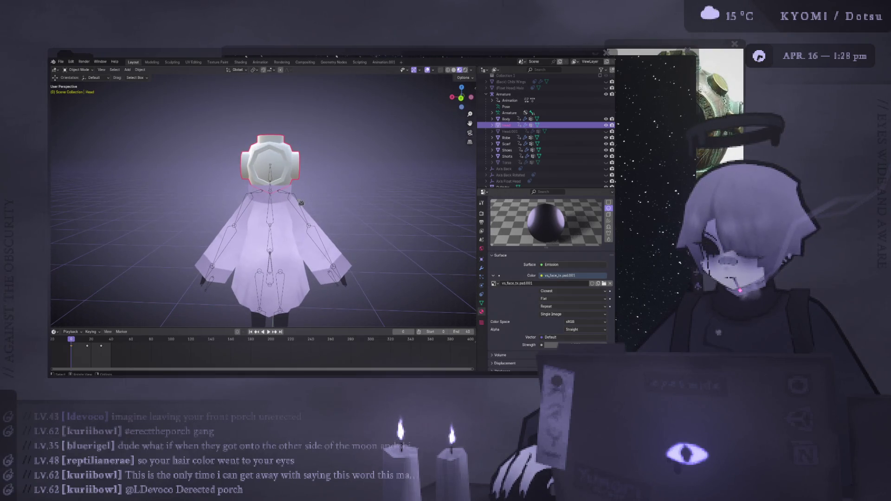